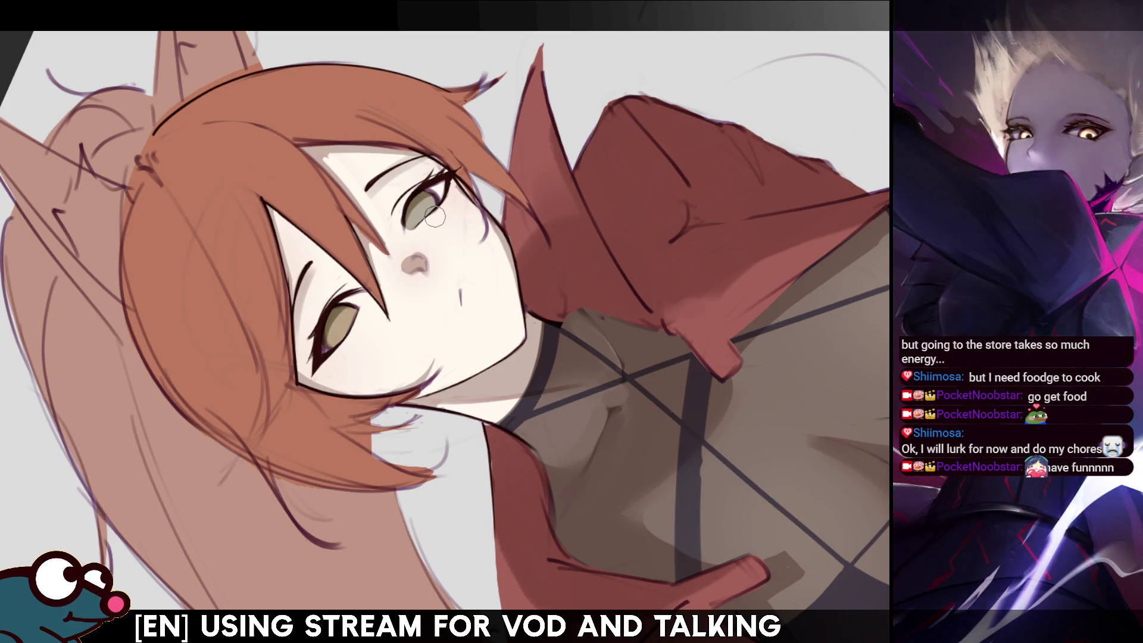
# - Paint both irises golden amber, check them with a selection, shrink the brush and reset the view
pyautogui.moveTo(434, 217)
pyautogui.mouseDown()
pyautogui.moveTo(465, 196)
pyautogui.moveTo(441, 194)
pyautogui.mouseUp()
pyautogui.moveTo(313, 322)
pyautogui.mouseDown()
pyautogui.moveTo(334, 328)
pyautogui.moveTo(380, 310)
pyautogui.moveTo(334, 341)
pyautogui.mouseUp()
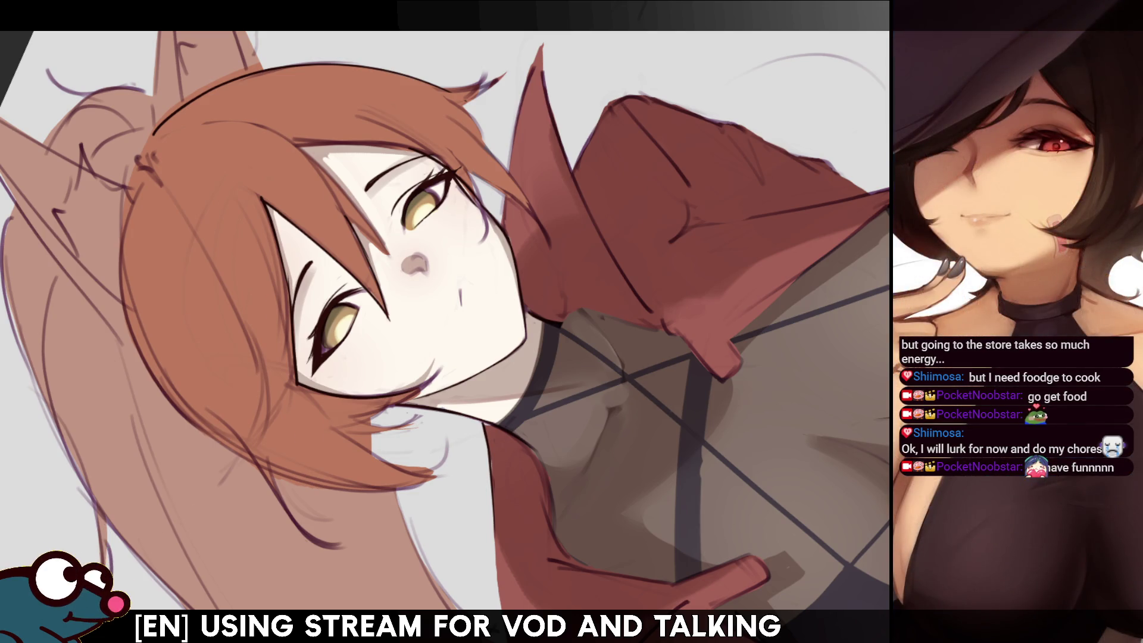
pyautogui.hotkey('ctrl', 'z')
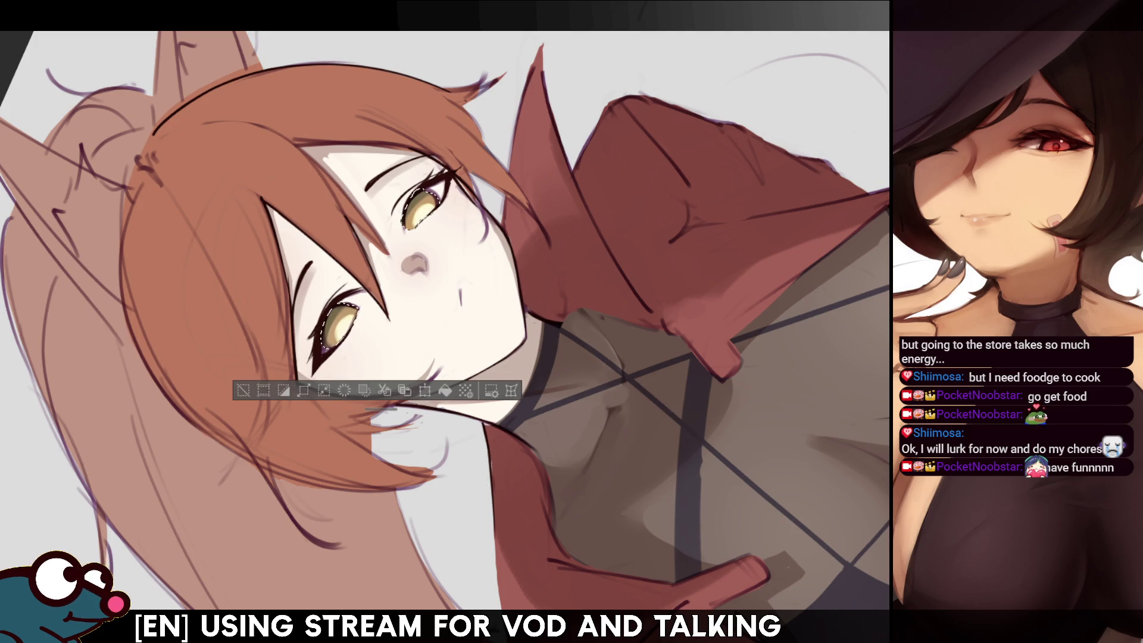
pyautogui.hotkey('ctrl', 'd')
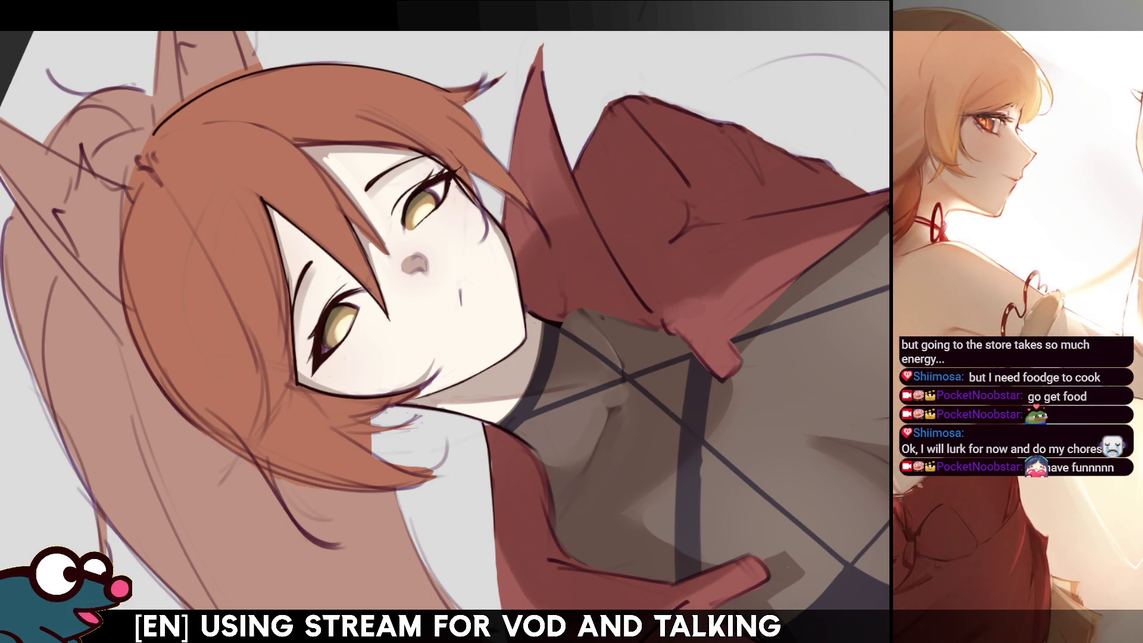
pyautogui.press('[')
pyautogui.press('[')
pyautogui.press('[')
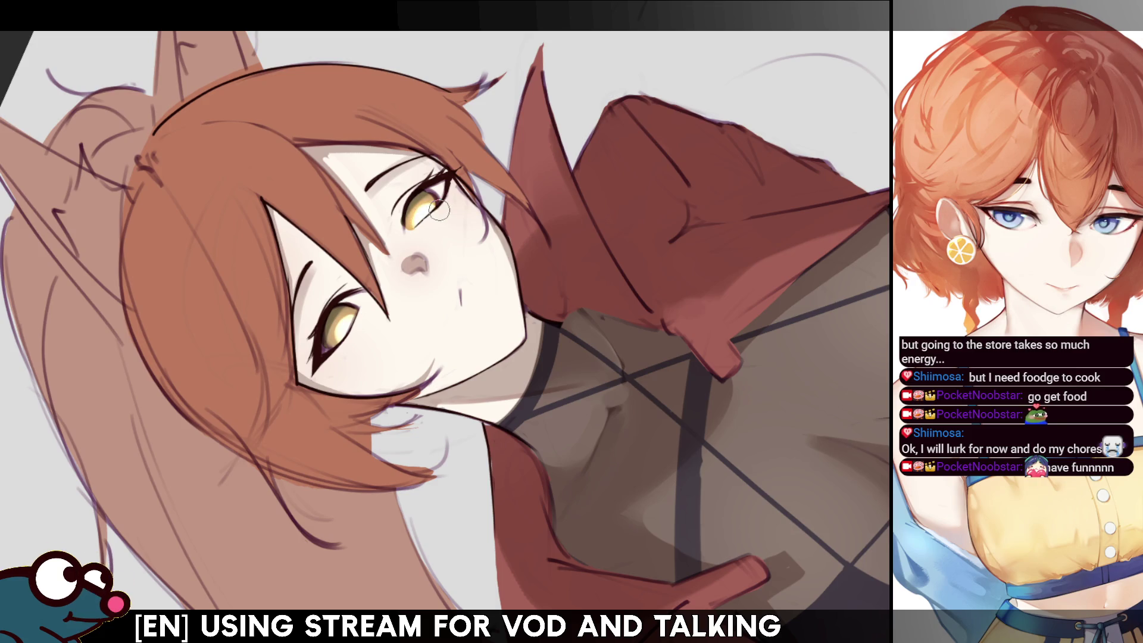
pyautogui.hotkey('ctrl', '0')
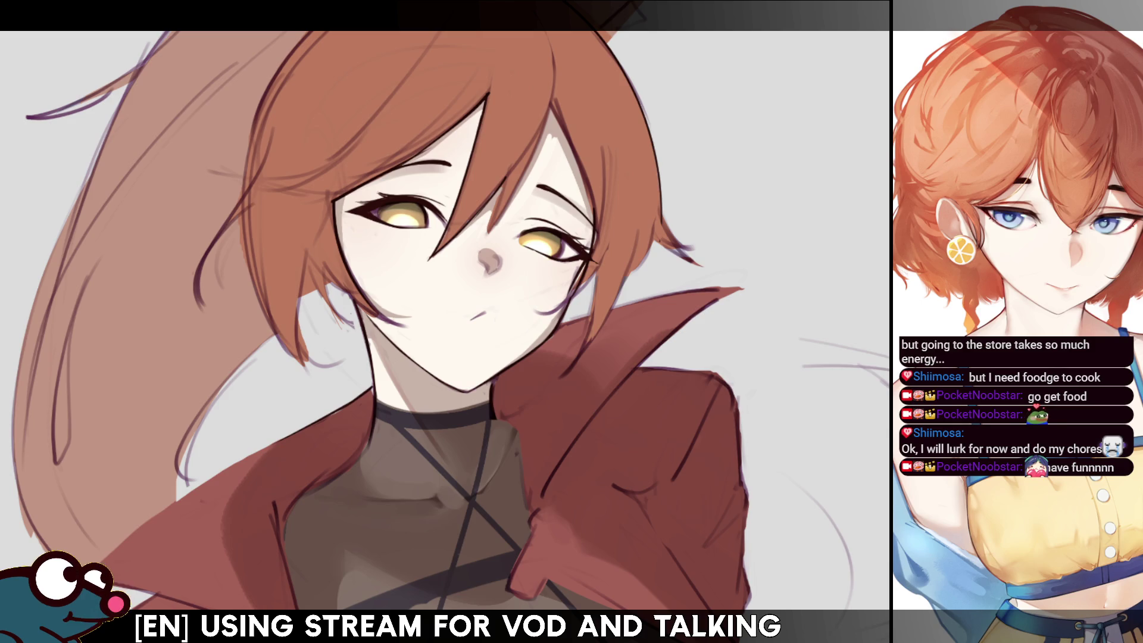
pyautogui.moveTo(381, 334); pyautogui.dragTo(344, 336)
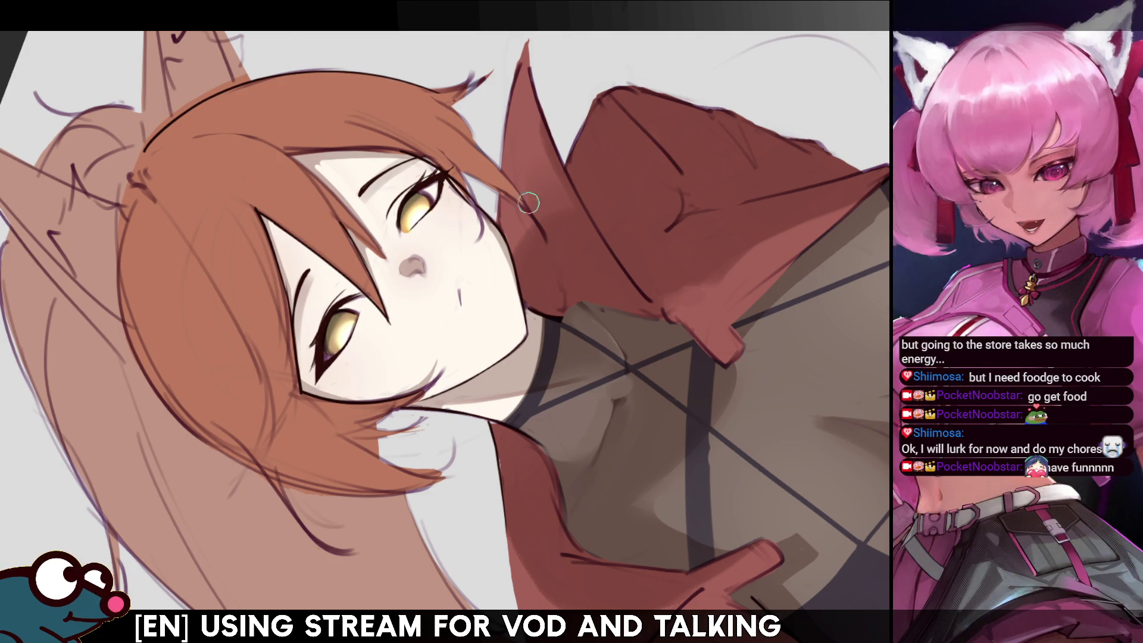
pyautogui.hotkey('ctrl', '0')
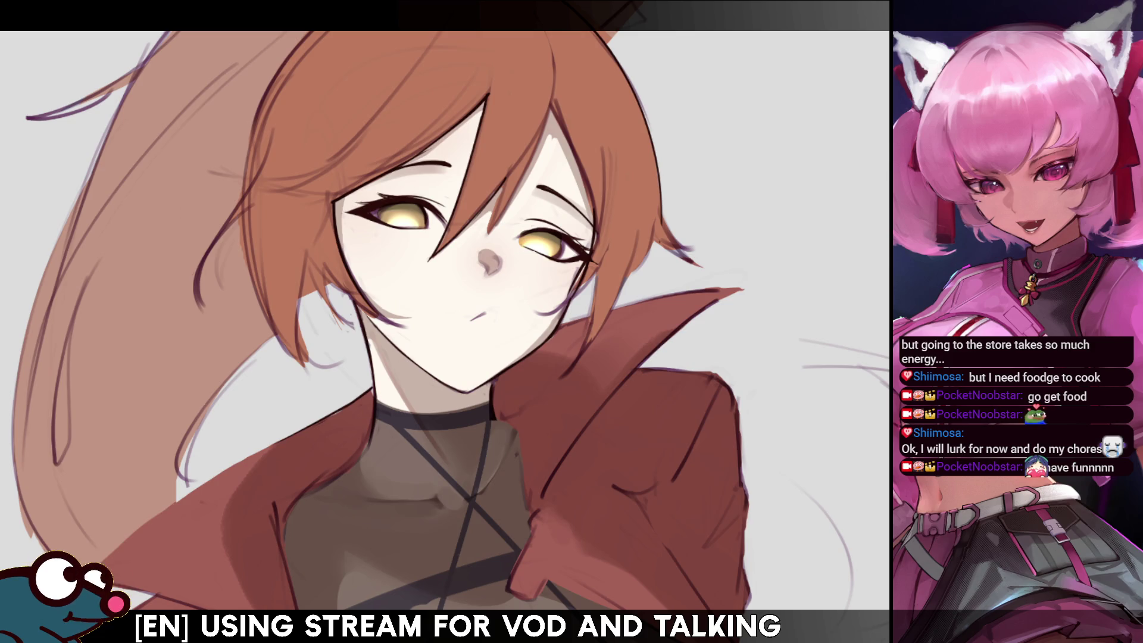
pyautogui.hotkey('ctrl', 'shift', 'a')
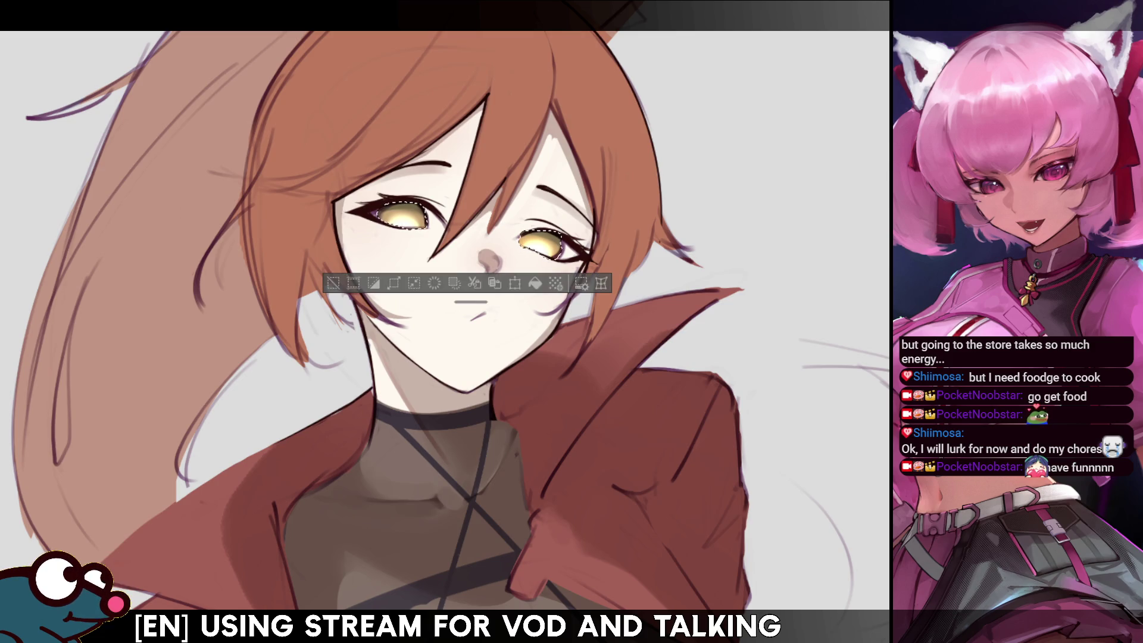
pyautogui.hotkey('ctrl', 'd')
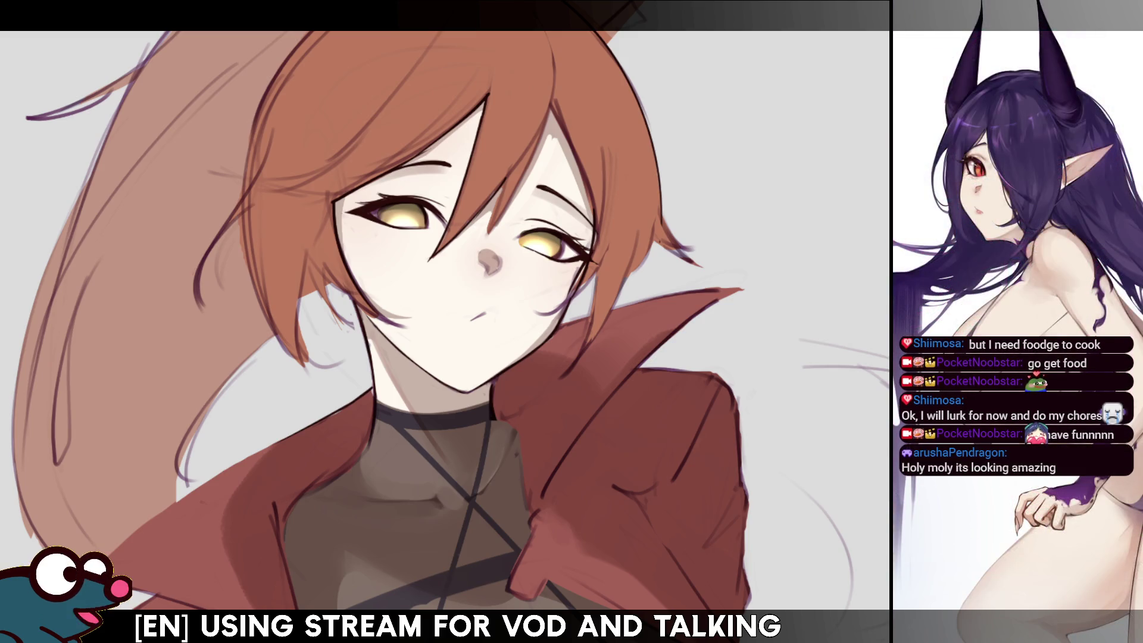
pyautogui.press('4')
pyautogui.press('4')
pyautogui.press('+')
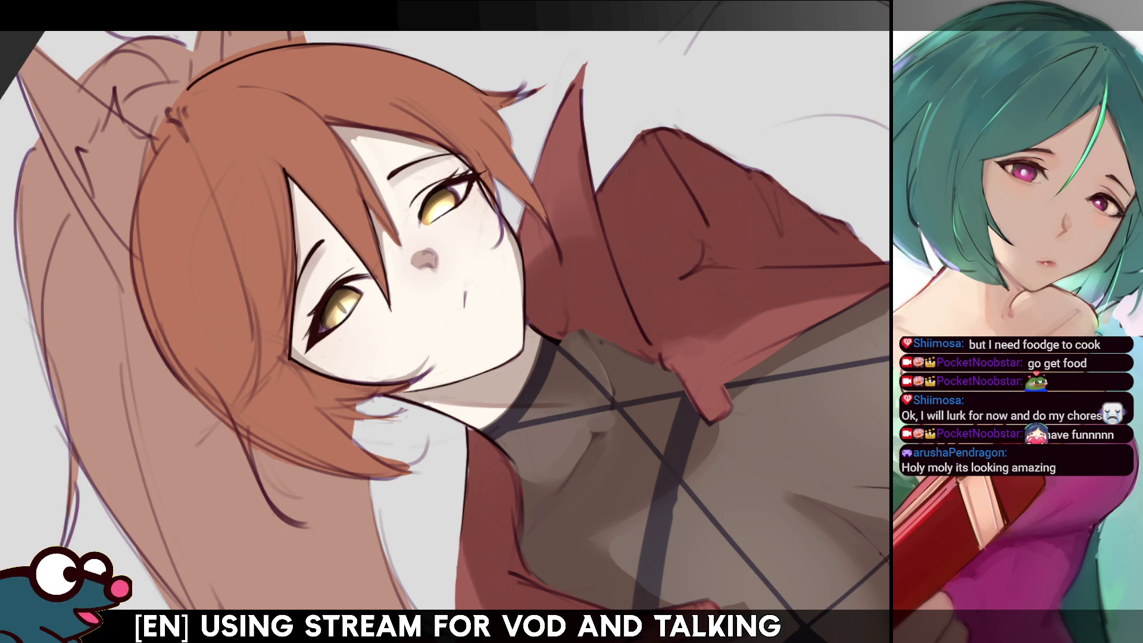
# - Straighten the view, then paint a dark slit pupil and darker shading in the left iris
pyautogui.press('Escape')
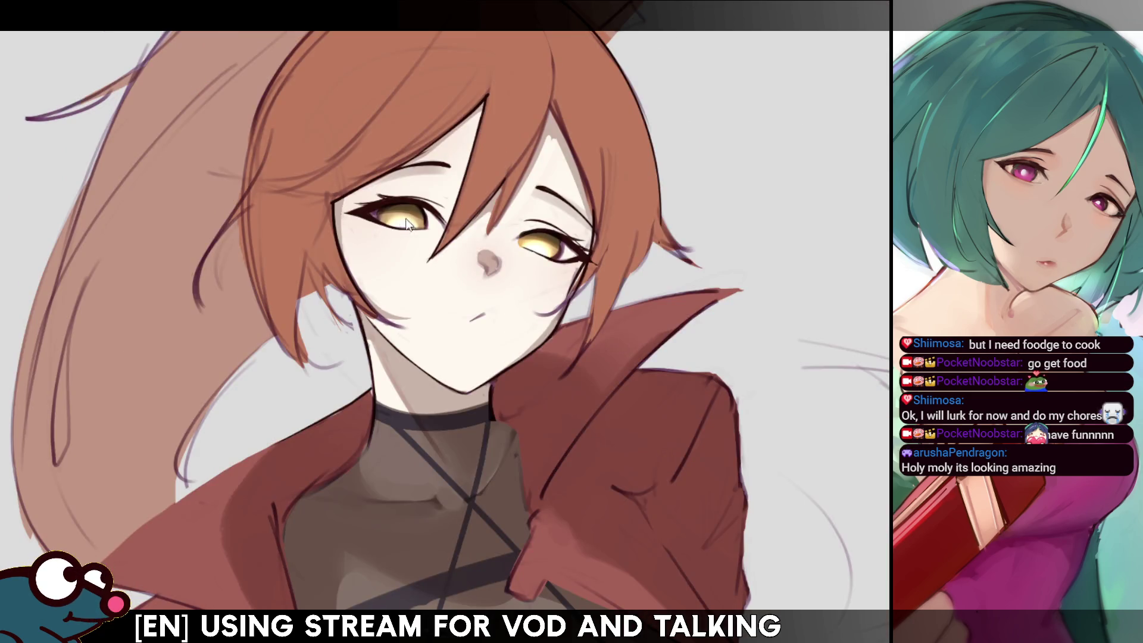
pyautogui.moveTo(402, 214); pyautogui.dragTo(403, 225)
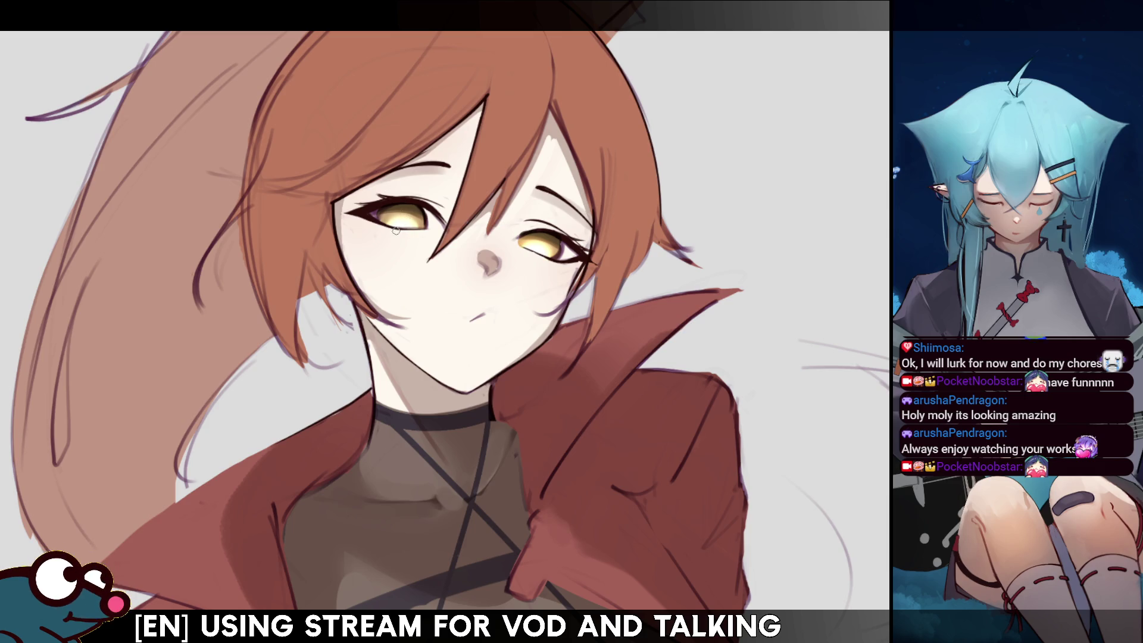
pyautogui.moveTo(397, 230); pyautogui.dragTo(407, 223)
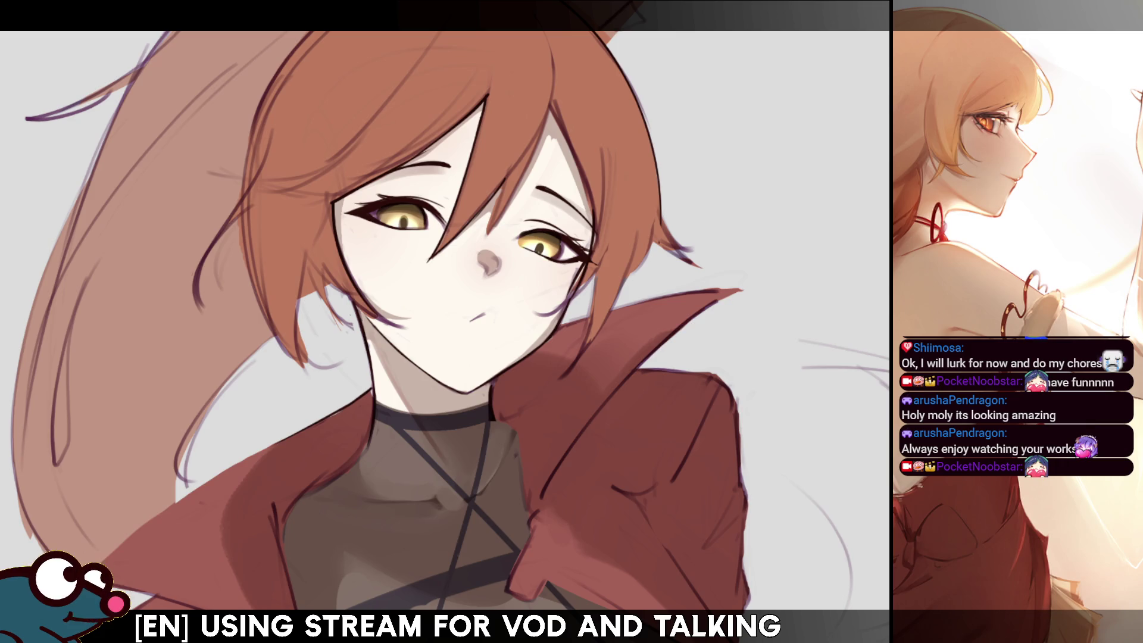
pyautogui.hotkey('ctrl', '0')
pyautogui.scroll(5, 452, 322)
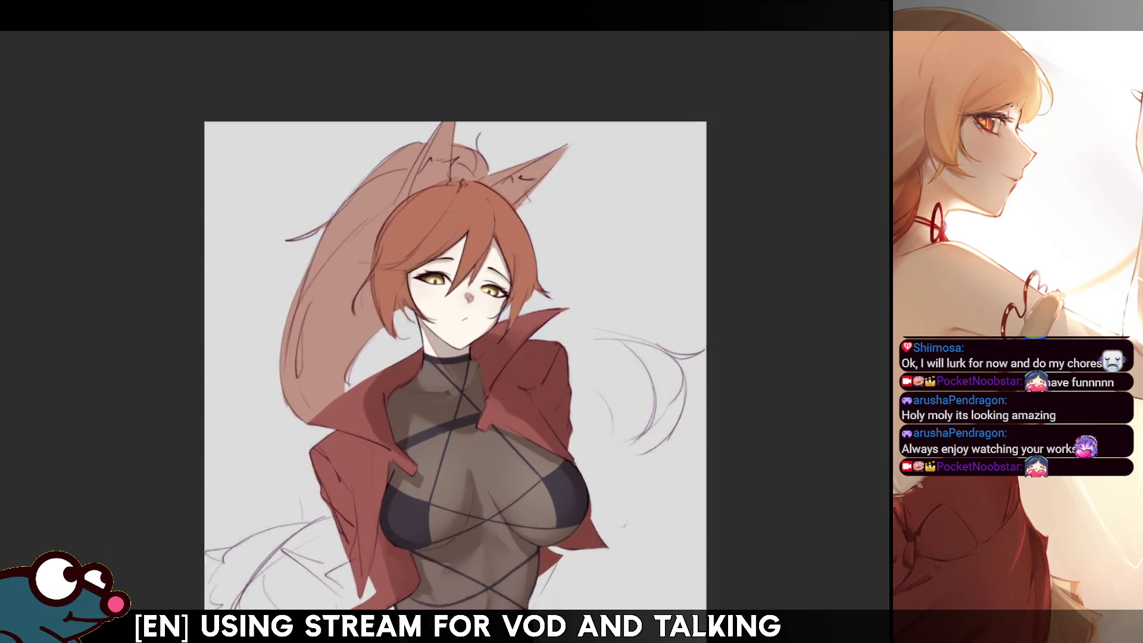
pyautogui.scroll(2, 452, 327)
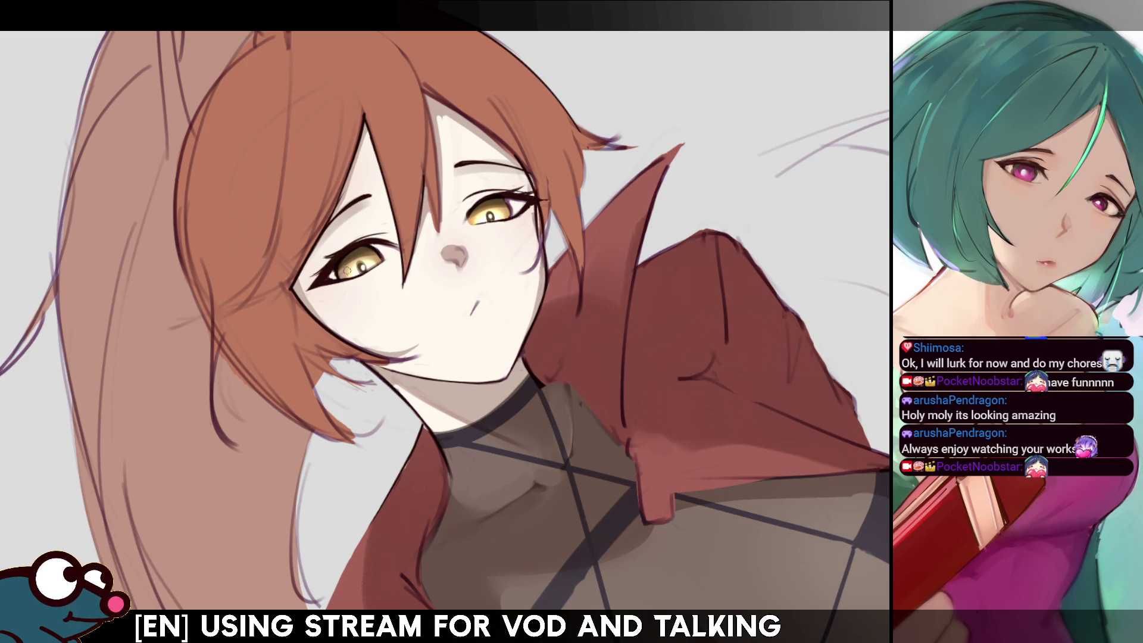
# - Mirror the canvas view back and forth repeatedly to check the mouth and face proportions
pyautogui.press('m')
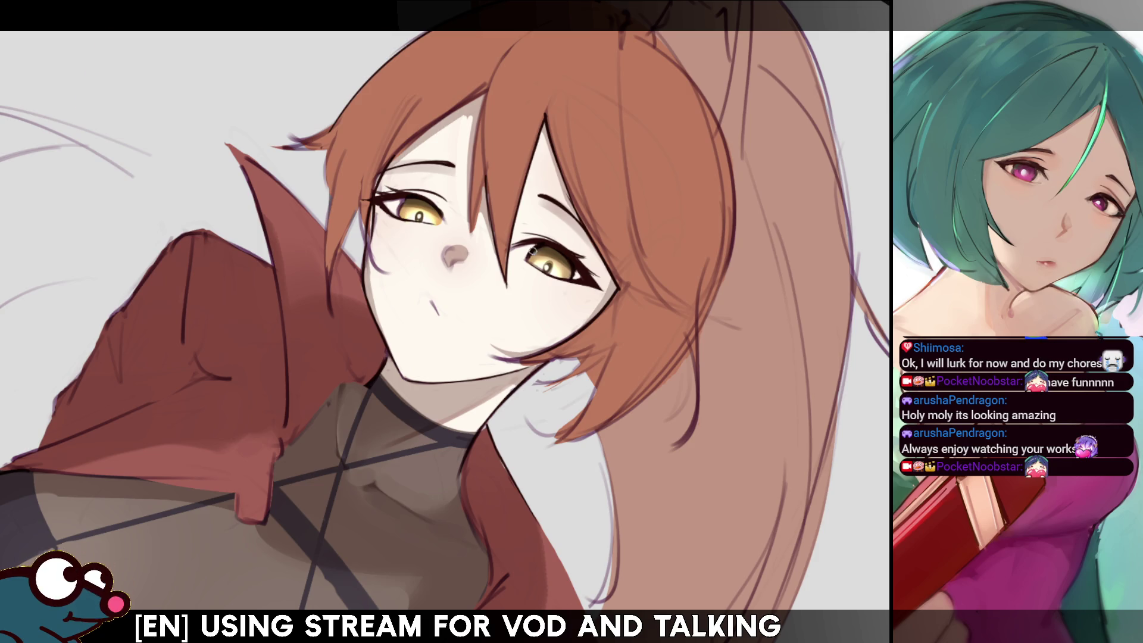
pyautogui.press('m')
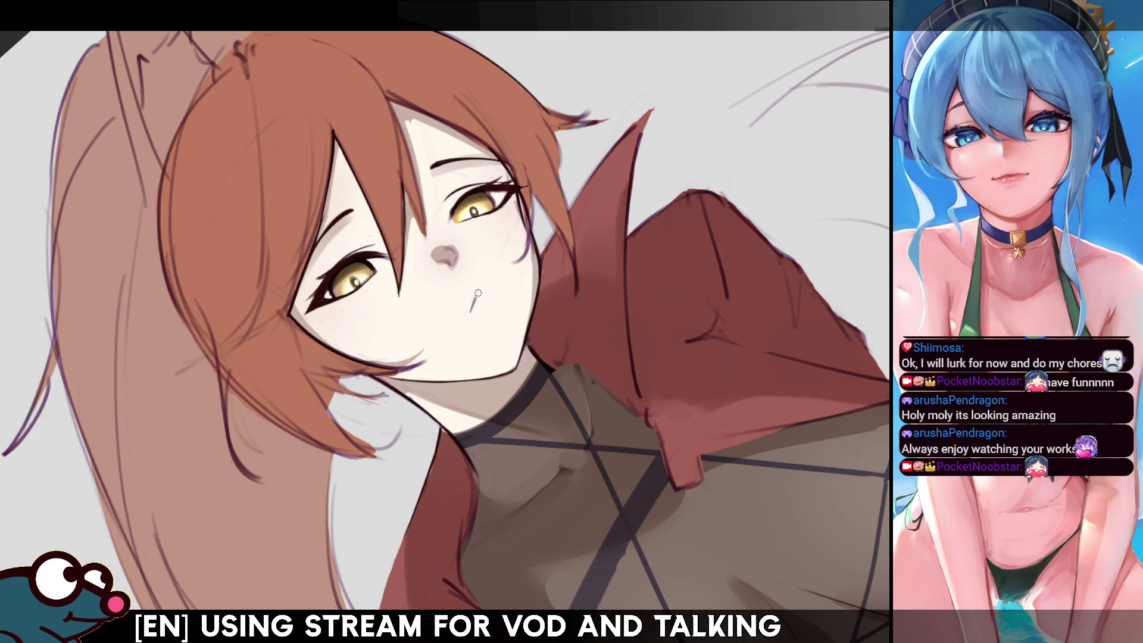
pyautogui.press('m')
pyautogui.press('m')
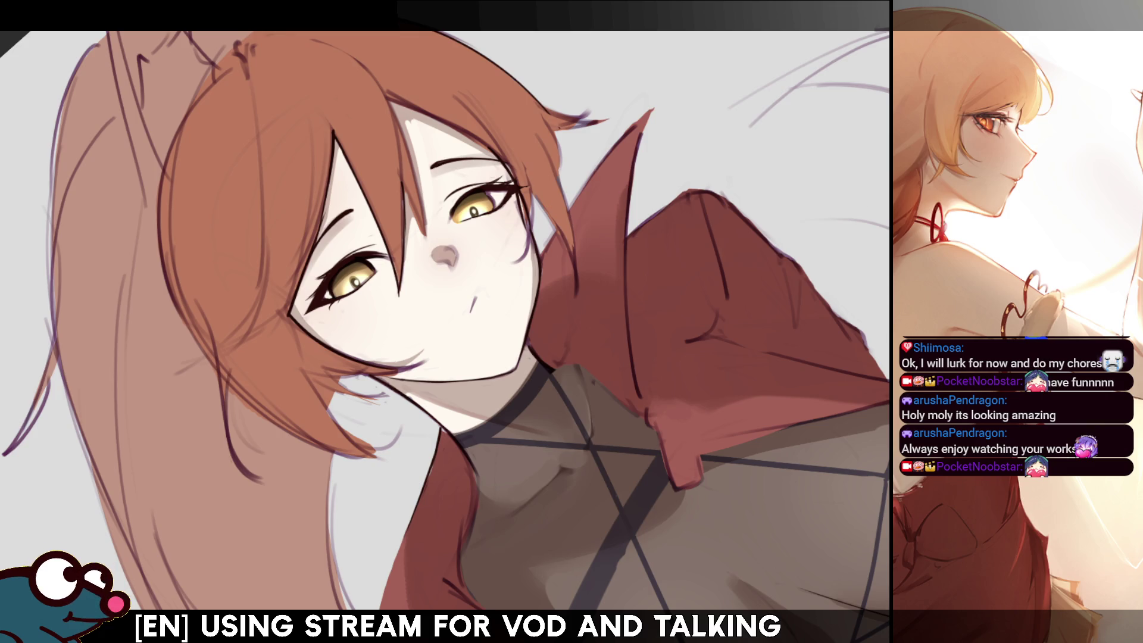
pyautogui.press('m')
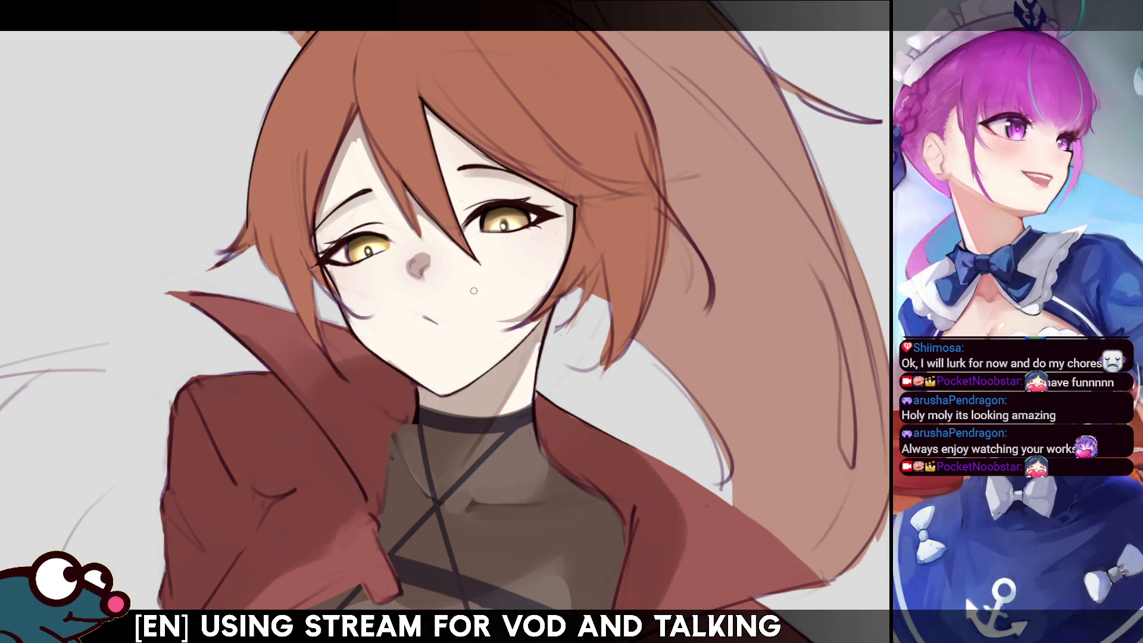
pyautogui.press('m')
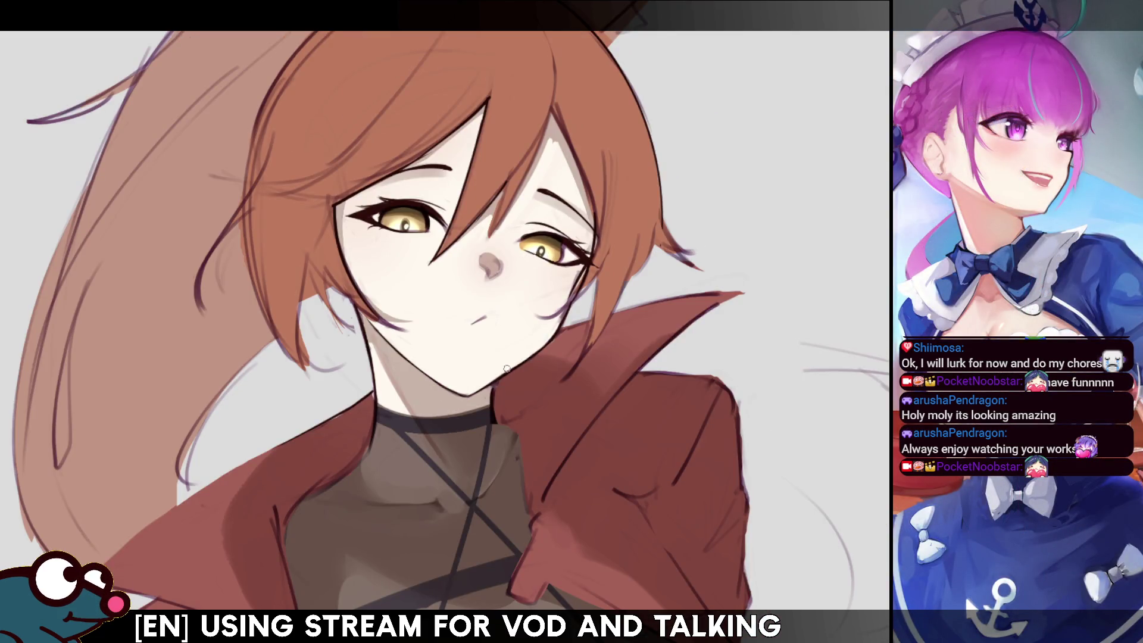
pyautogui.press('m')
pyautogui.press('m')
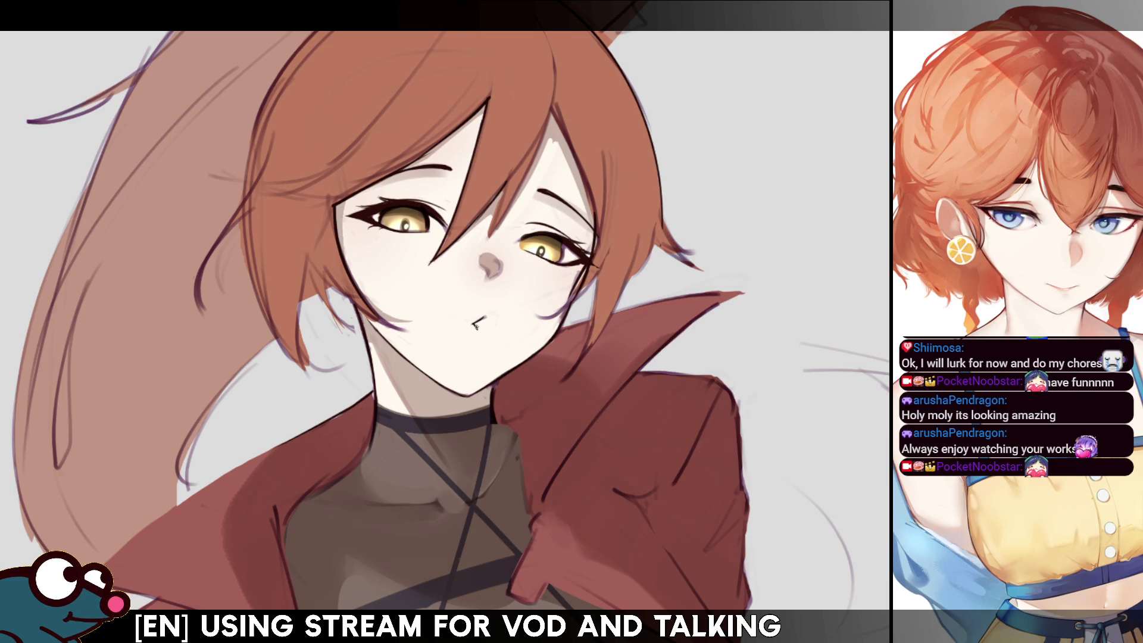
pyautogui.press('h')
pyautogui.press('h')
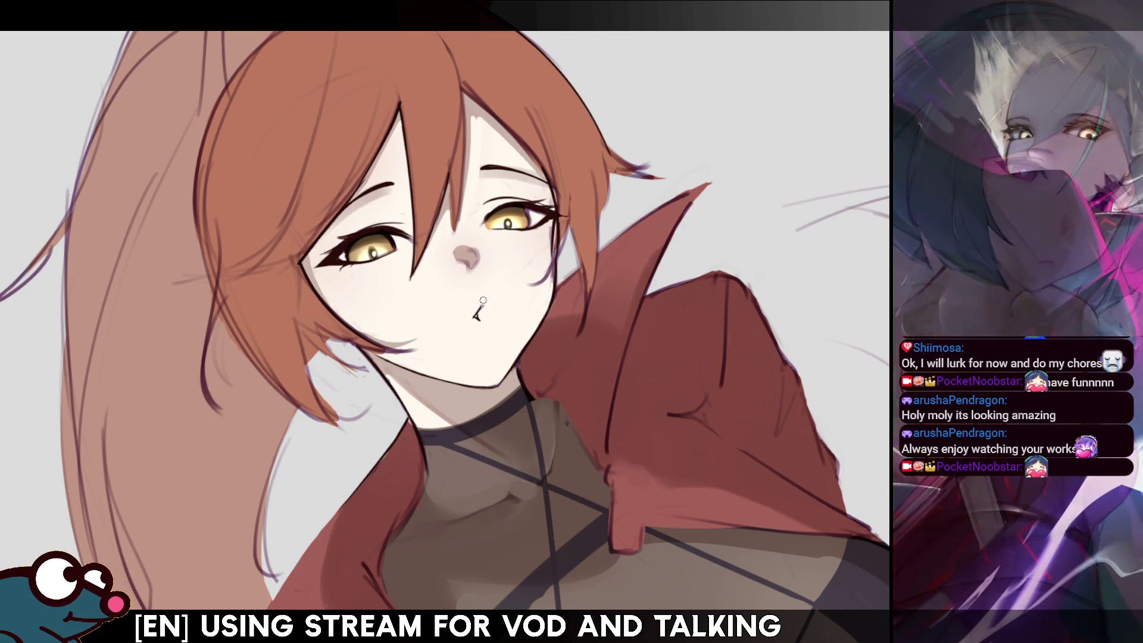
# - Flip the view and briefly undo and redo the last change to compare the mouth
pyautogui.press('h')
pyautogui.press('h')
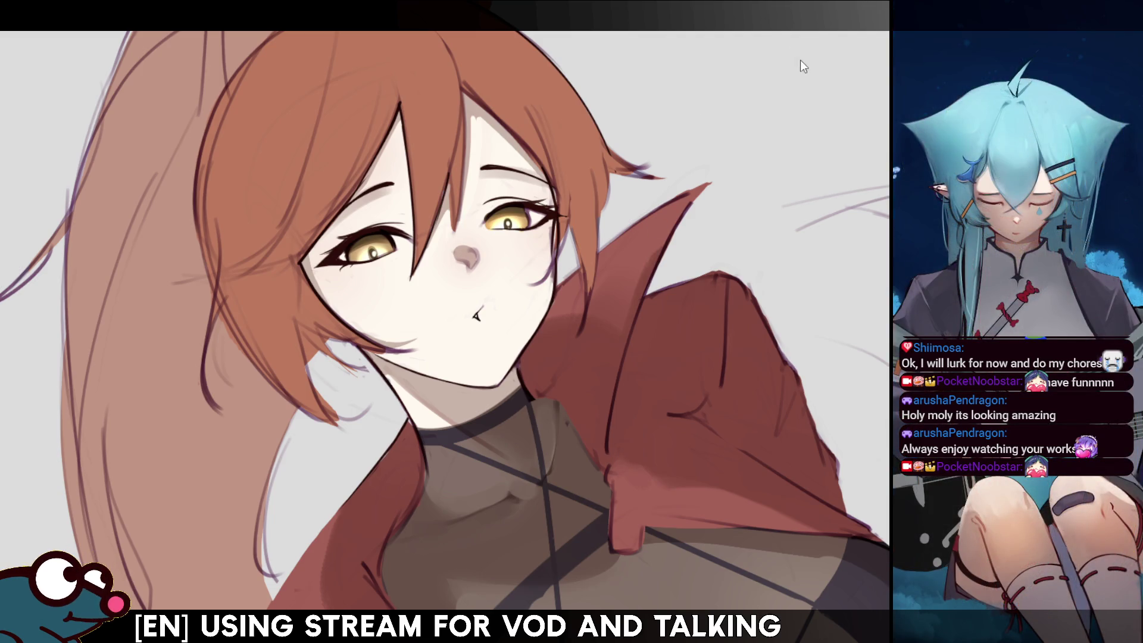
pyautogui.hotkey('ctrl', 'z')
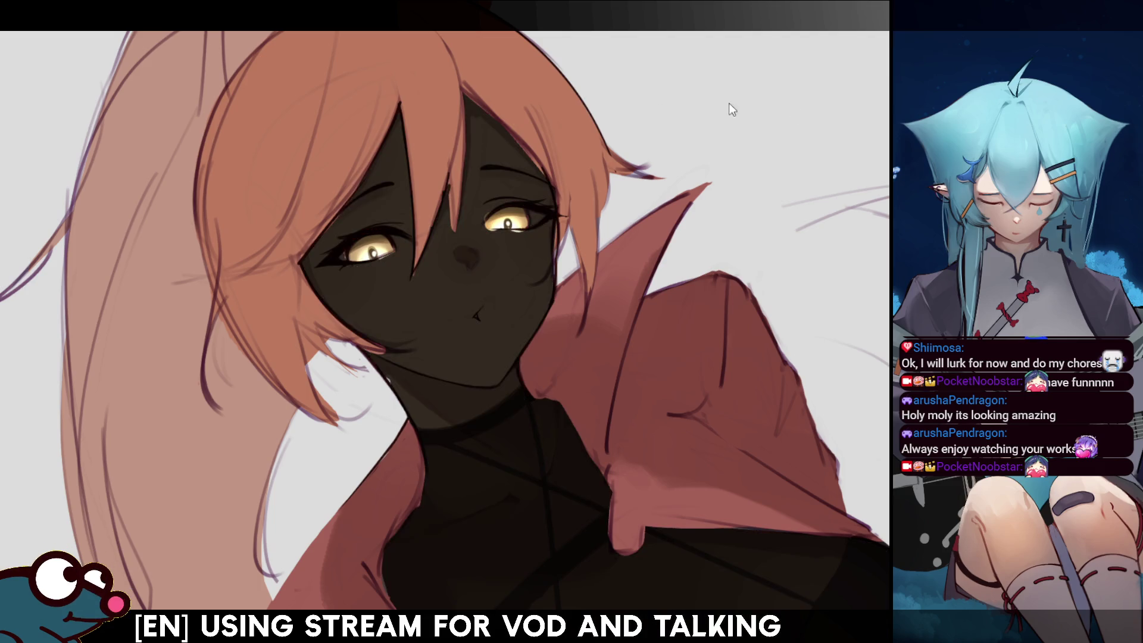
pyautogui.hotkey('ctrl', 'y')
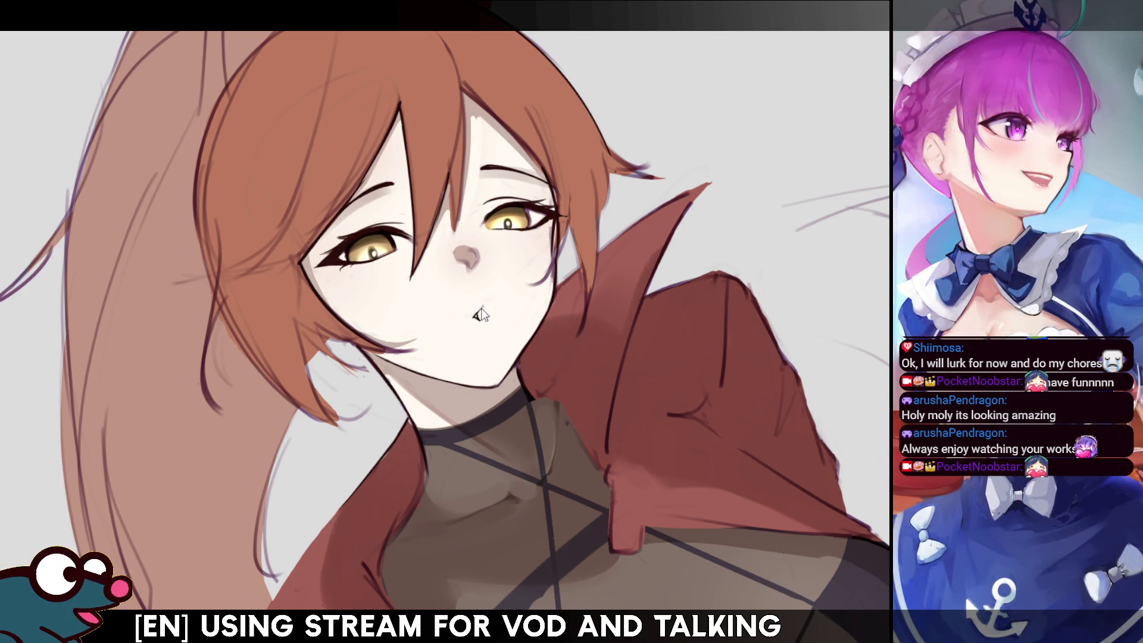
pyautogui.press('h')
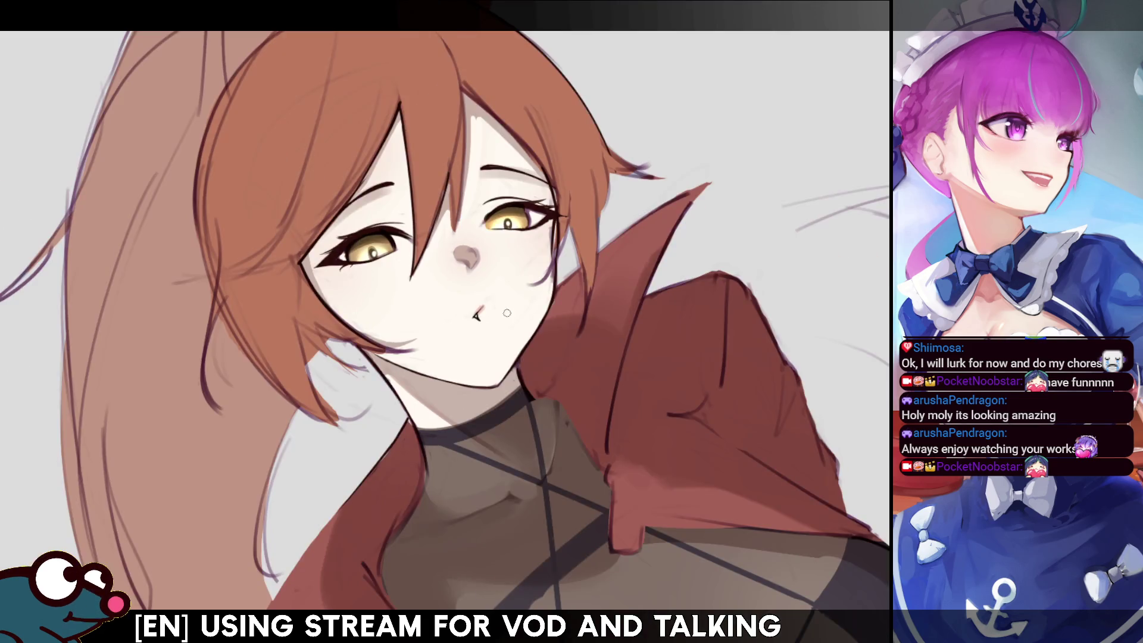
pyautogui.press('h')
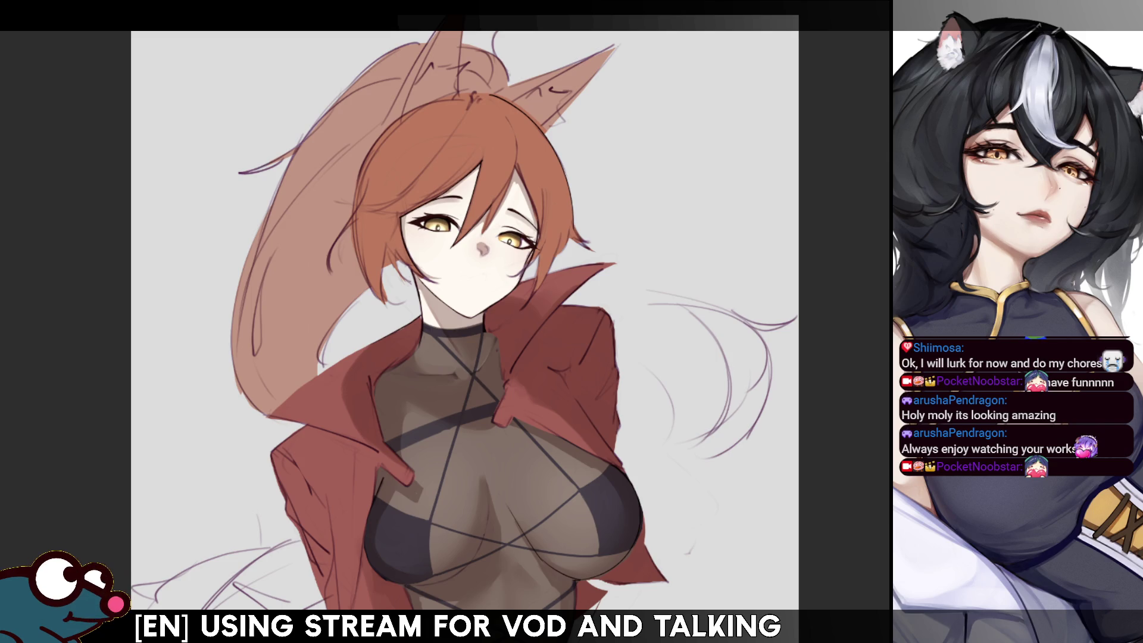
# - Zoom in on the face, enlarge the brush and sample the right eye's colour for shading
pyautogui.hotkey('ctrl', '+')
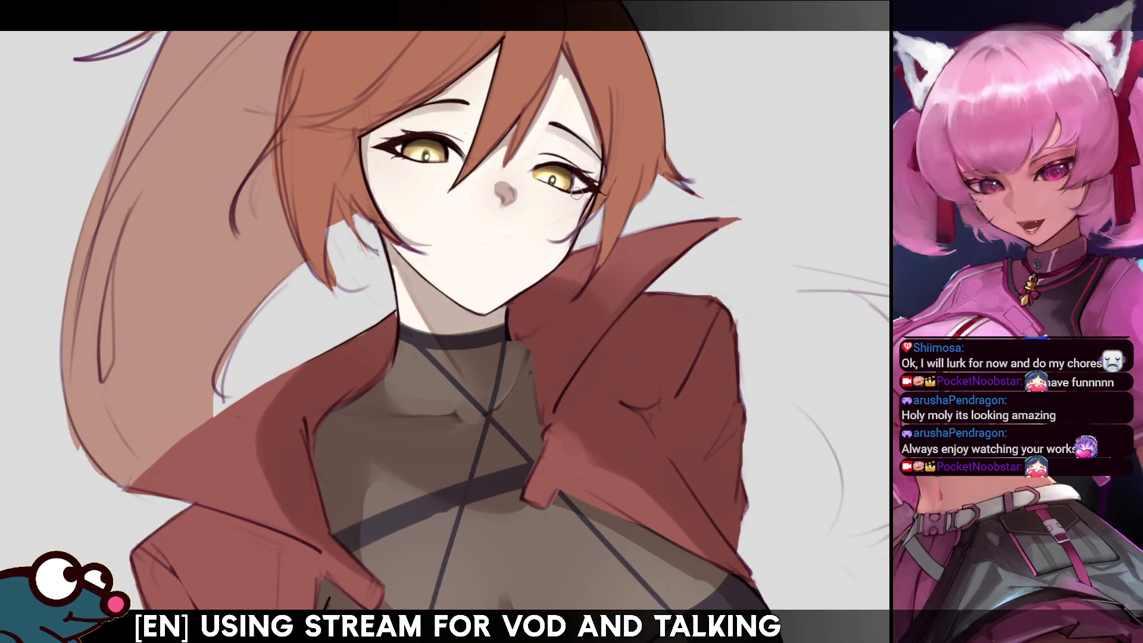
pyautogui.press(']')
pyautogui.press(']')
pyautogui.press(']')
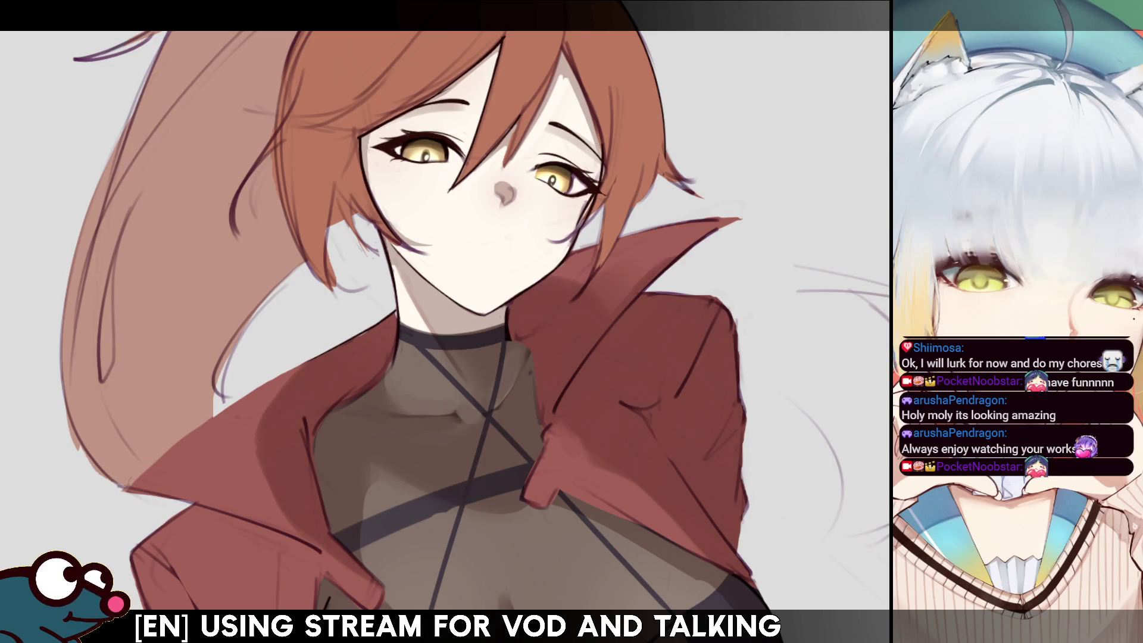
pyautogui.scroll(-5, 445, 322)
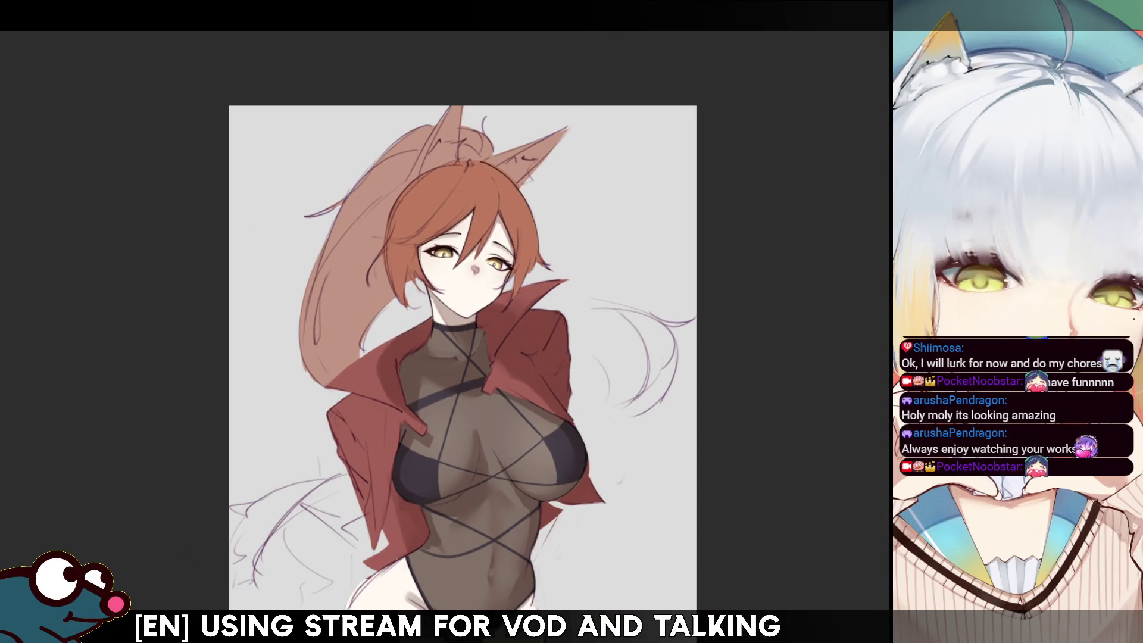
pyautogui.scroll(5, 445, 322)
pyautogui.scroll(1, 449, 331)
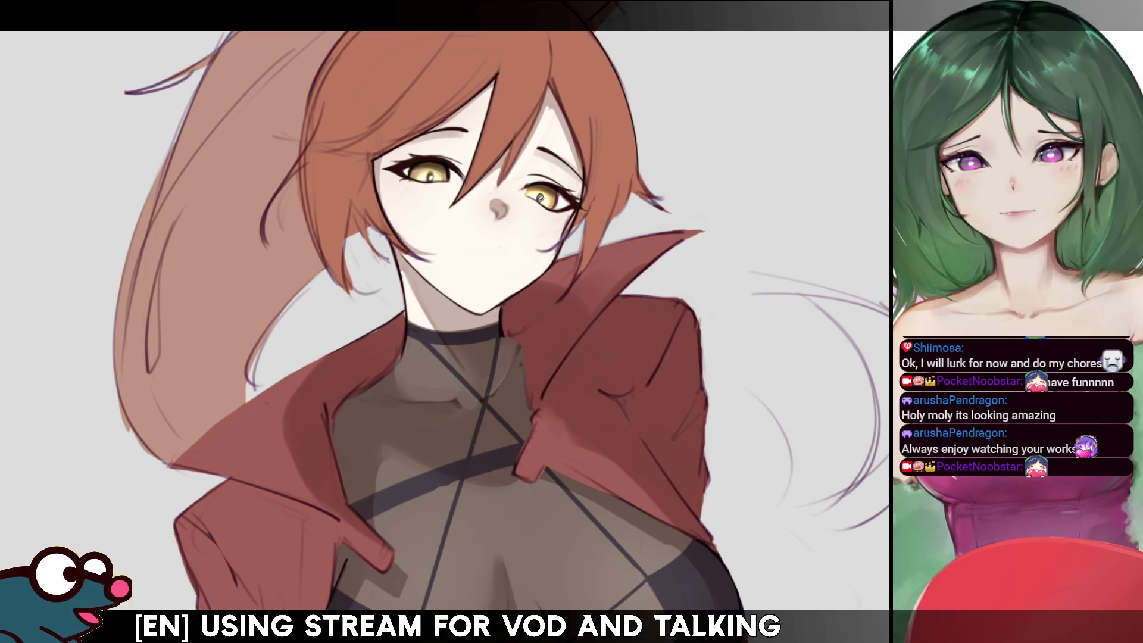
pyautogui.keyDown('alt'); pyautogui.click(540, 197); pyautogui.keyUp('alt')
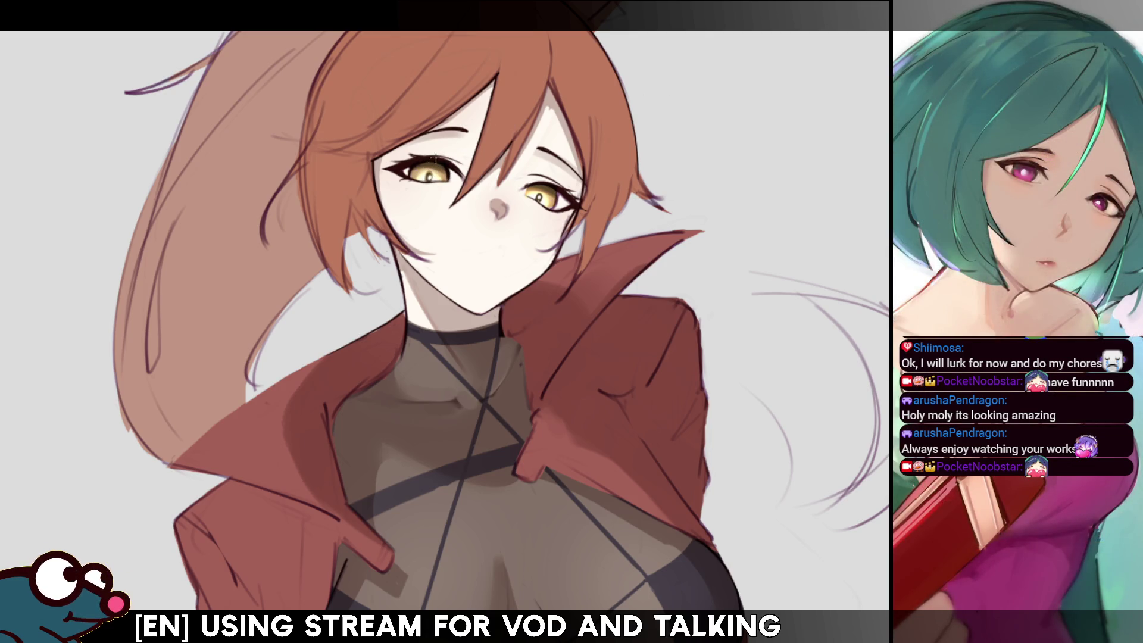
pyautogui.press('h')
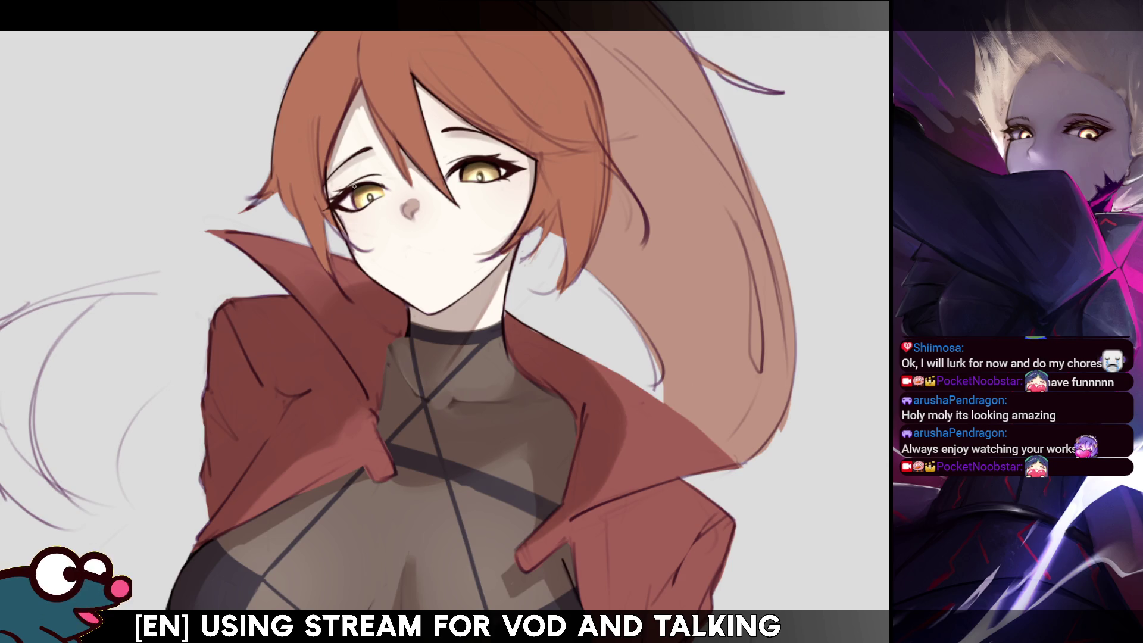
# - Mirror the canvas view back and forth to check the bodysuit shading
pyautogui.press('m')
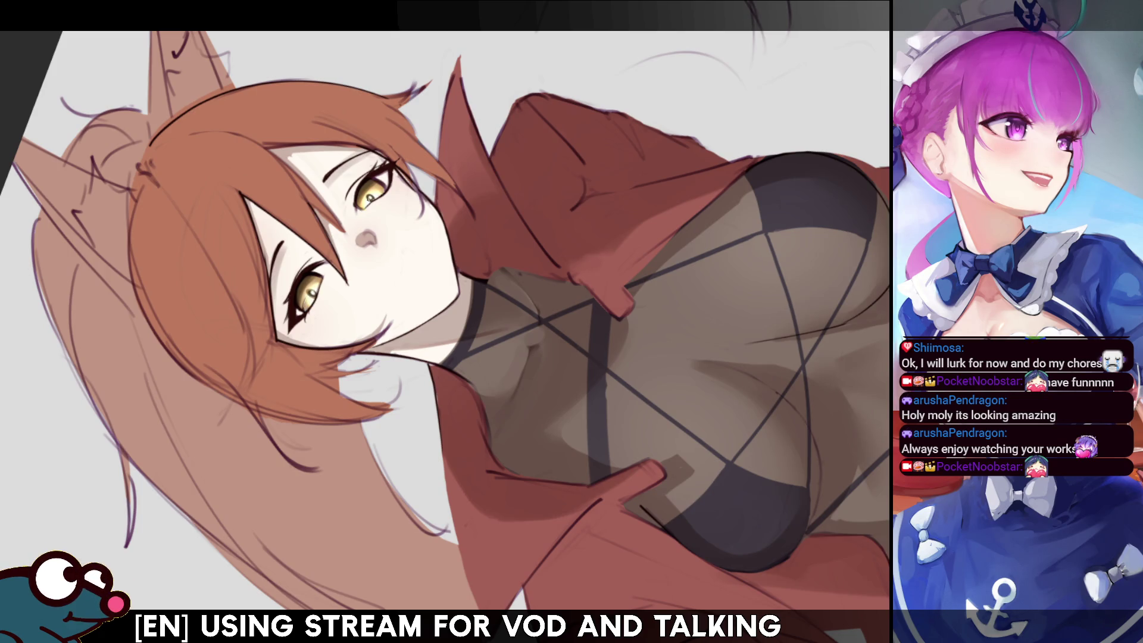
pyautogui.press('m')
pyautogui.press('m')
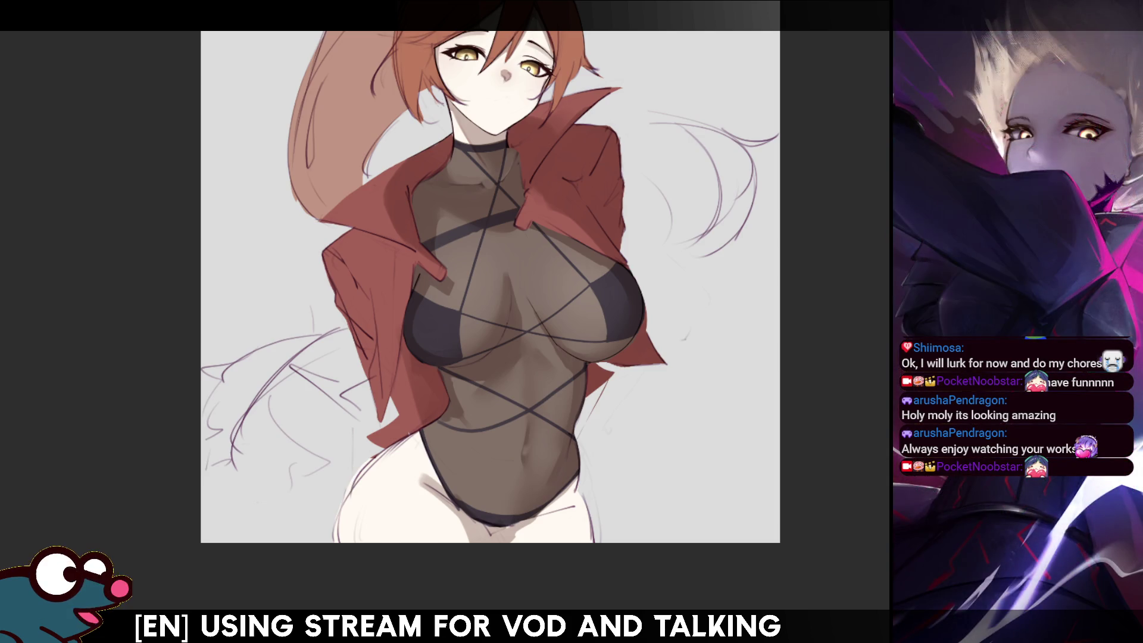
# - Pan up to the head, then lasso along the jacket's left edge and around its collar
pyautogui.moveTo(575, 133); pyautogui.dragTo(583, 234)
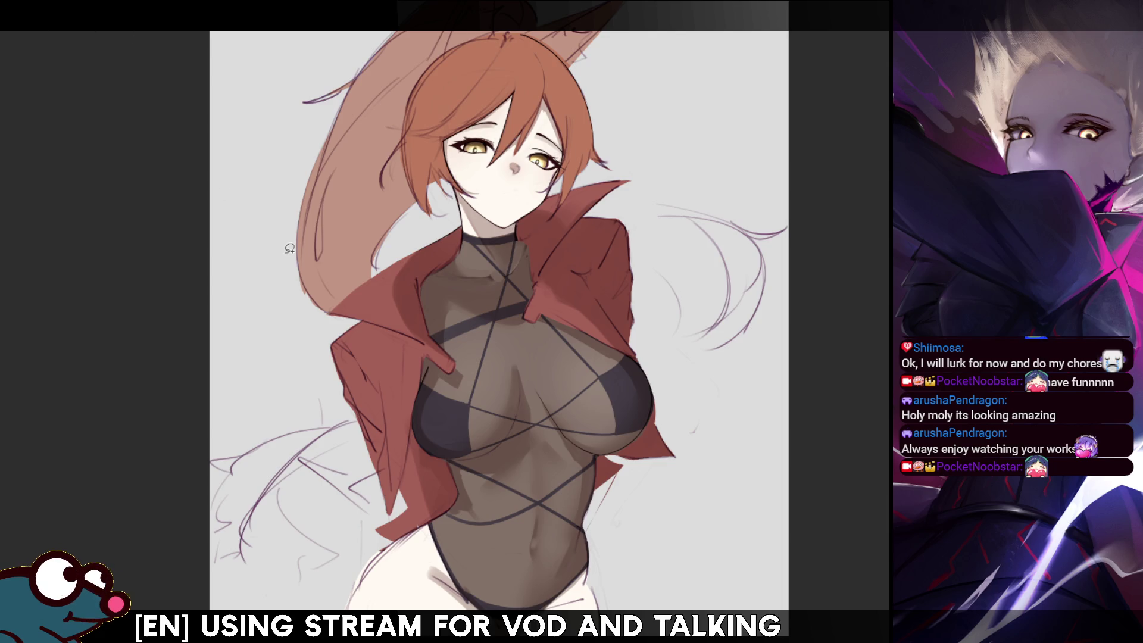
pyautogui.moveTo(410, 326)
pyautogui.mouseDown()
pyautogui.moveTo(403, 290)
pyautogui.moveTo(405, 315)
pyautogui.mouseUp()
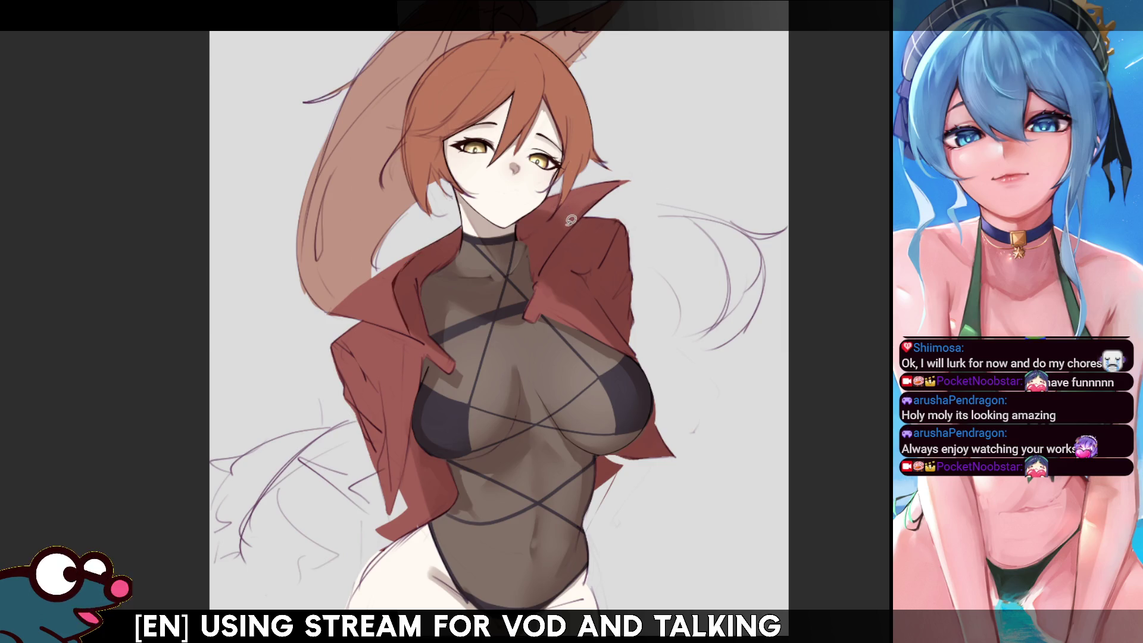
pyautogui.moveTo(558, 223)
pyautogui.mouseDown()
pyautogui.moveTo(595, 209)
pyautogui.moveTo(591, 201)
pyautogui.moveTo(598, 211)
pyautogui.moveTo(574, 215)
pyautogui.mouseUp()
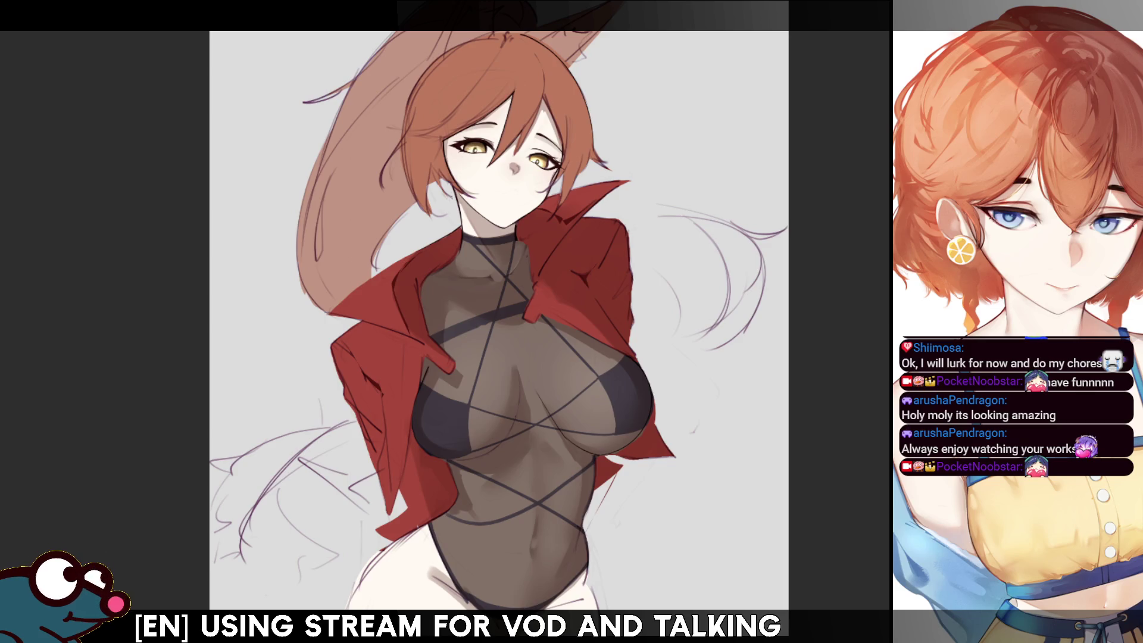
# - Select and clear the painted figure area twice to check the jacket region
pyautogui.hotkey('ctrl', 'shift', 'a')
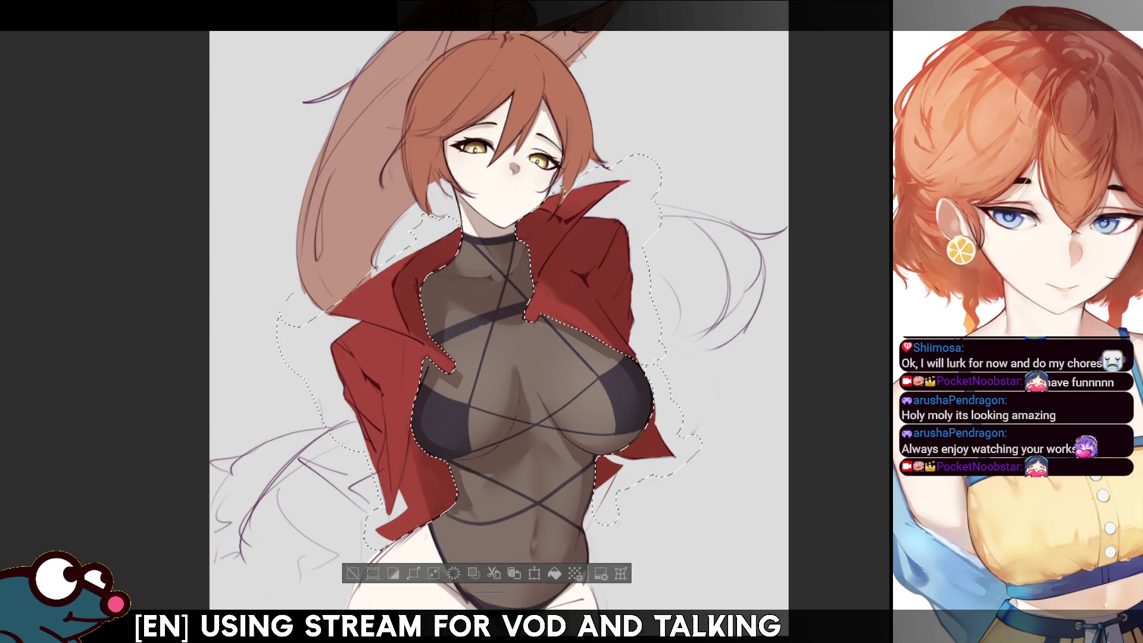
pyautogui.hotkey('ctrl', 'd')
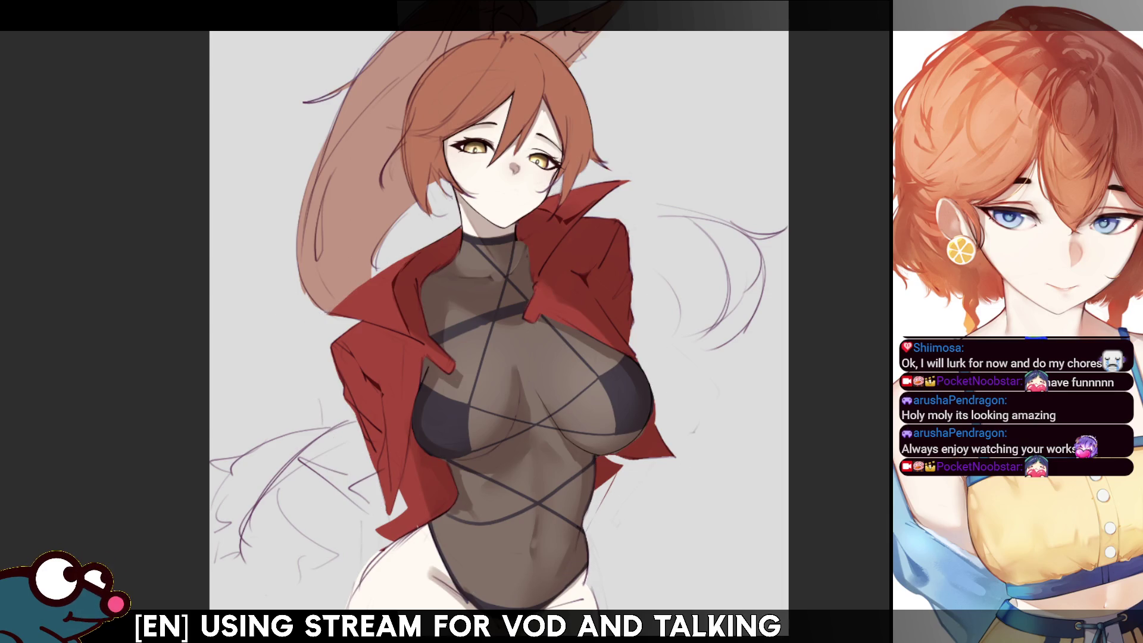
pyautogui.hotkey('ctrl', 'z')
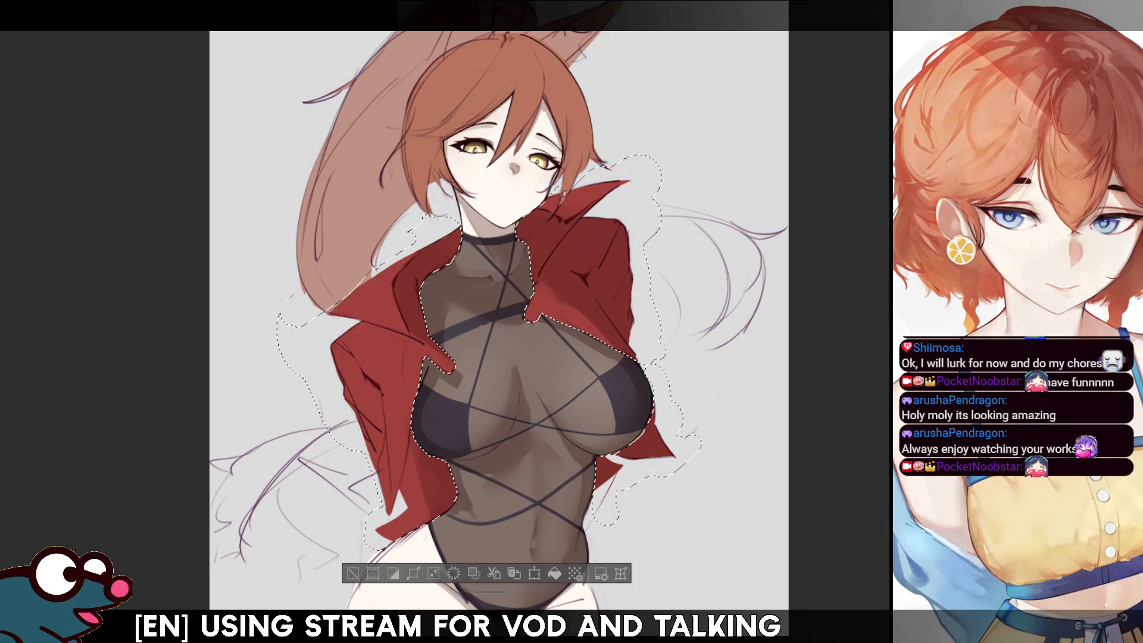
pyautogui.hotkey('ctrl', 'd')
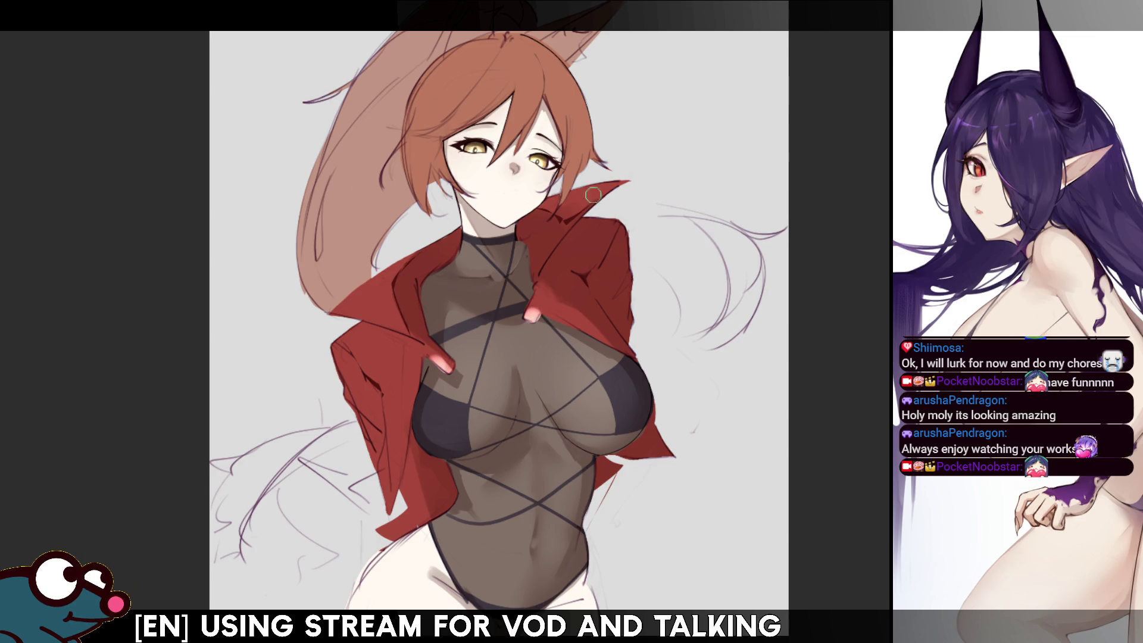
# - Paint lighter red strokes over the jacket collar and down the left sleeve
pyautogui.moveTo(344, 304)
pyautogui.mouseDown()
pyautogui.moveTo(369, 274)
pyautogui.moveTo(356, 267)
pyautogui.moveTo(342, 287)
pyautogui.mouseUp()
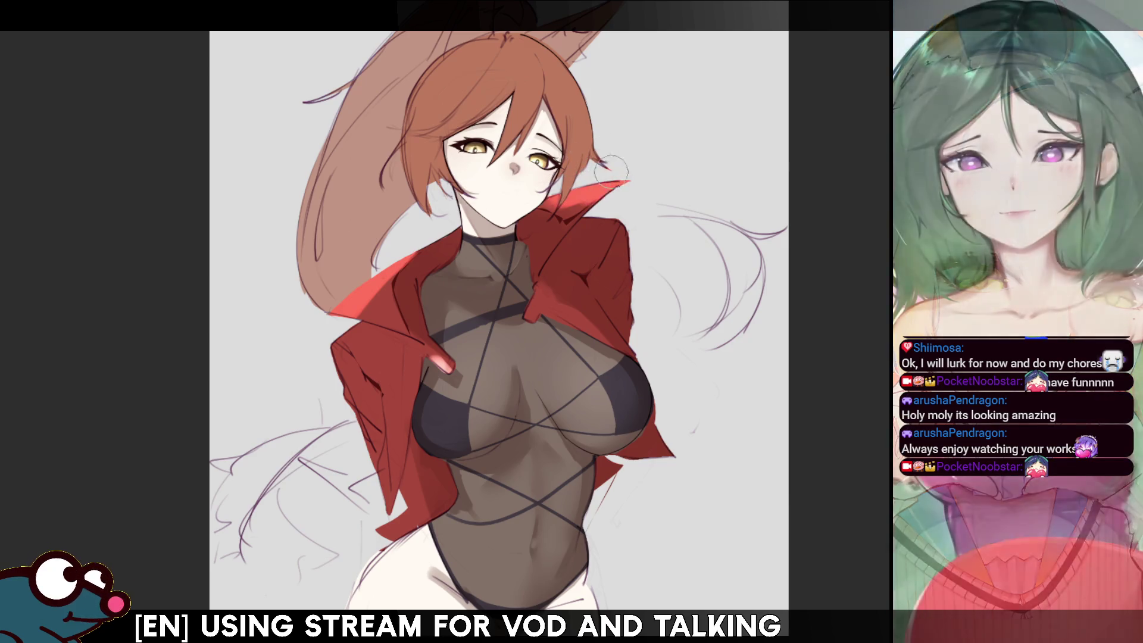
pyautogui.moveTo(362, 353)
pyautogui.mouseDown()
pyautogui.moveTo(354, 369)
pyautogui.moveTo(387, 381)
pyautogui.moveTo(381, 357)
pyautogui.moveTo(365, 426)
pyautogui.mouseUp()
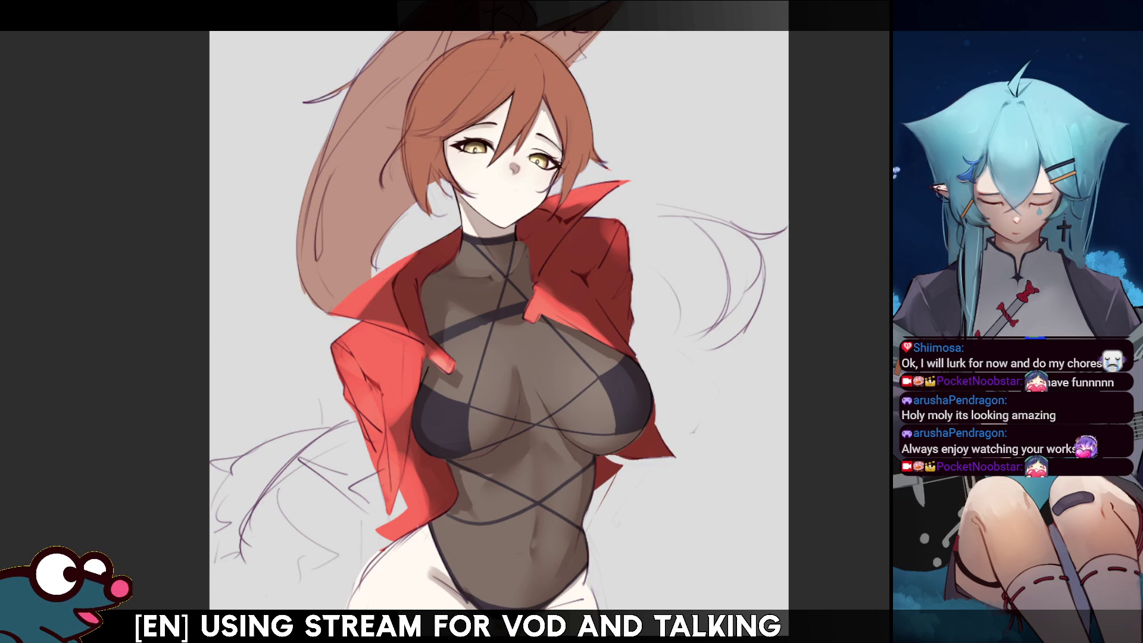
# - Bring back the yellow irises and enlarge the brush for the jacket fold shading
pyautogui.hotkey('ctrl', 'y')
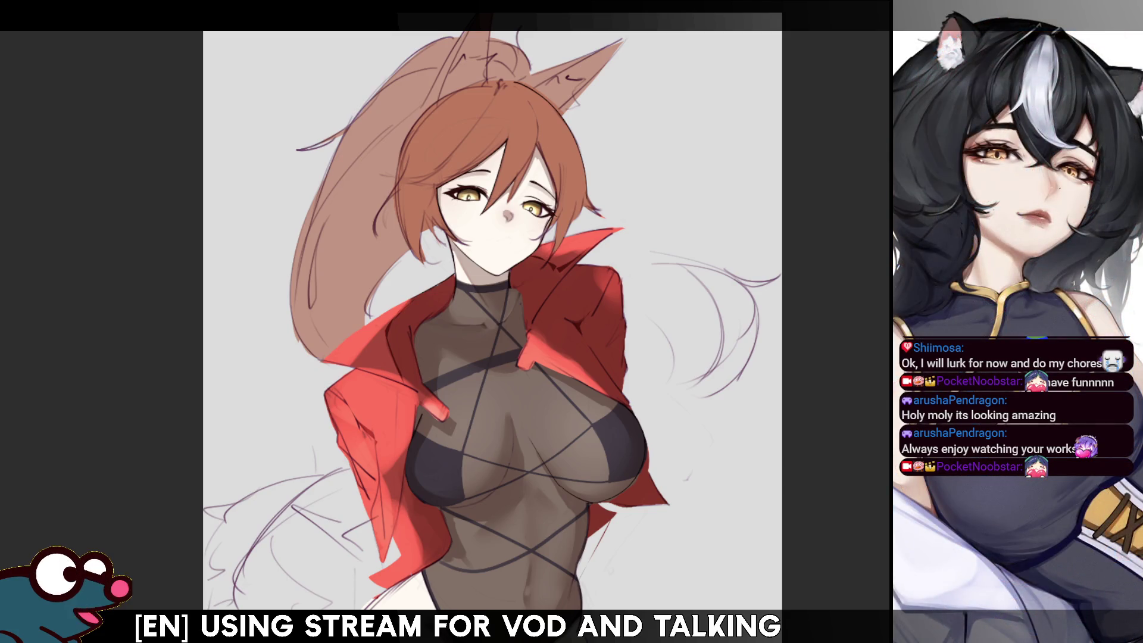
pyautogui.press(']')
pyautogui.press(']')
pyautogui.press(']')
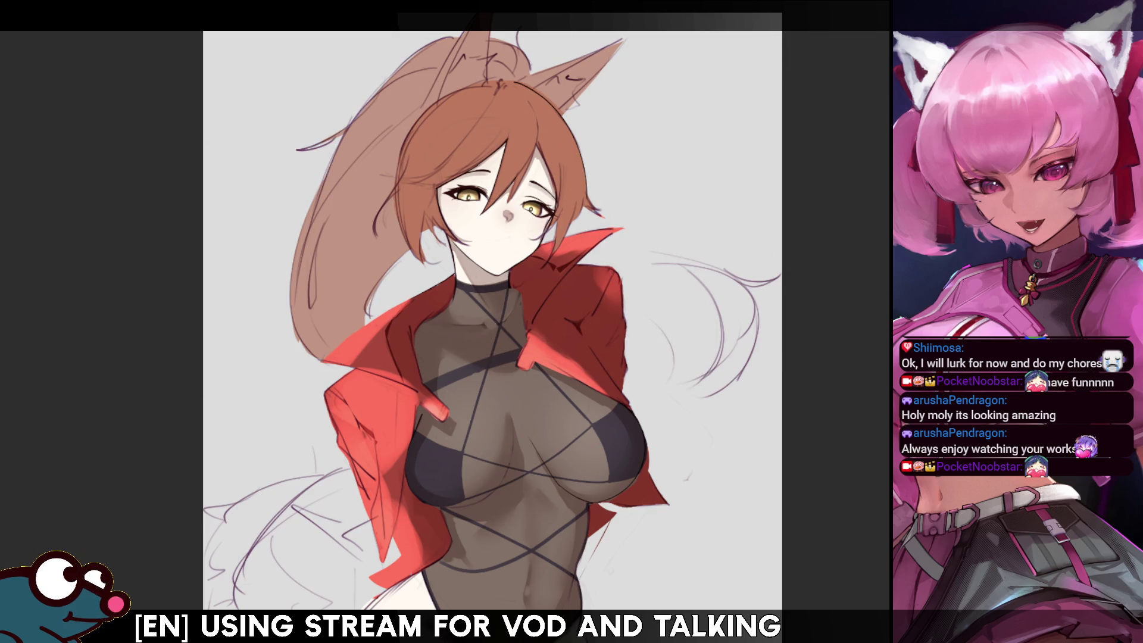
pyautogui.scroll(-2, 493, 322)
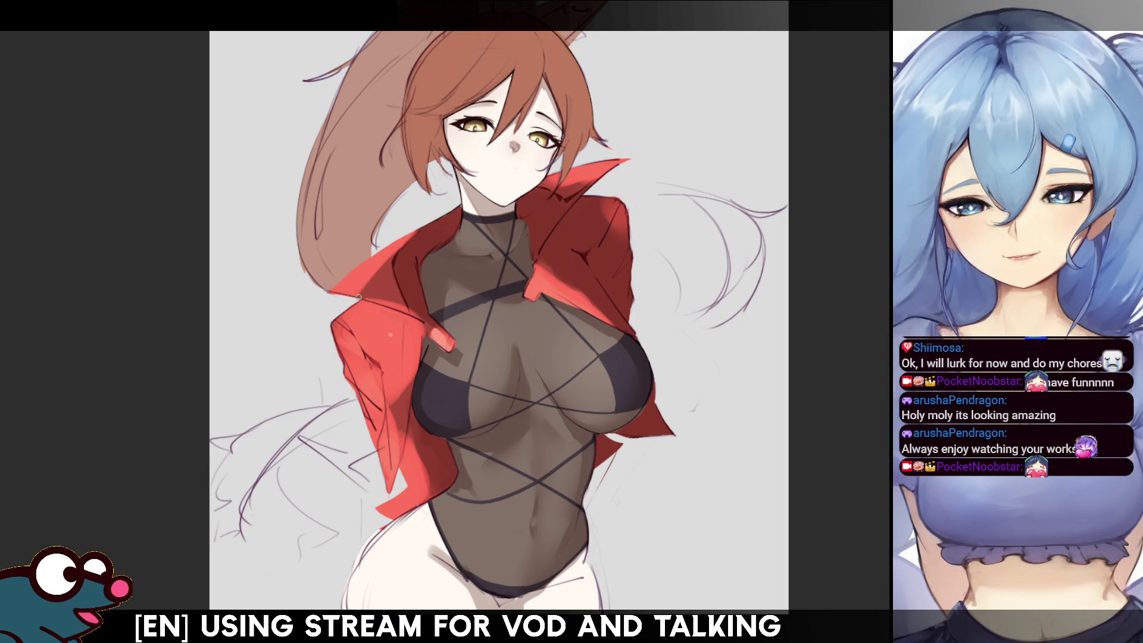
# - Mirror the canvas, tilt it slightly clockwise, then flip it back to check proportions
pyautogui.press('h')
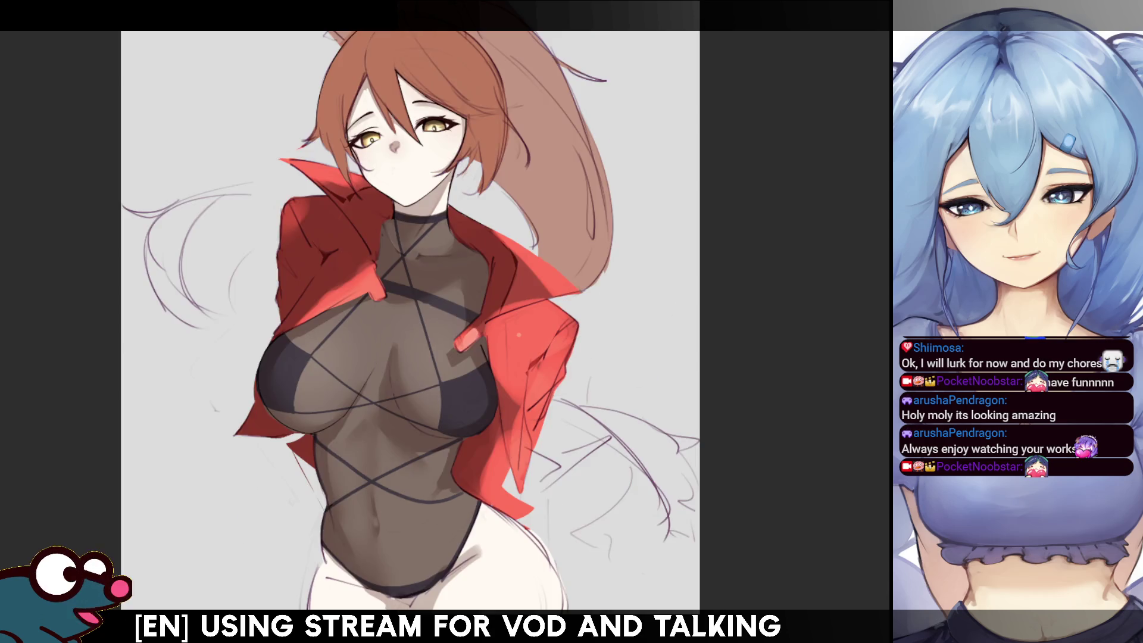
pyautogui.press('^')
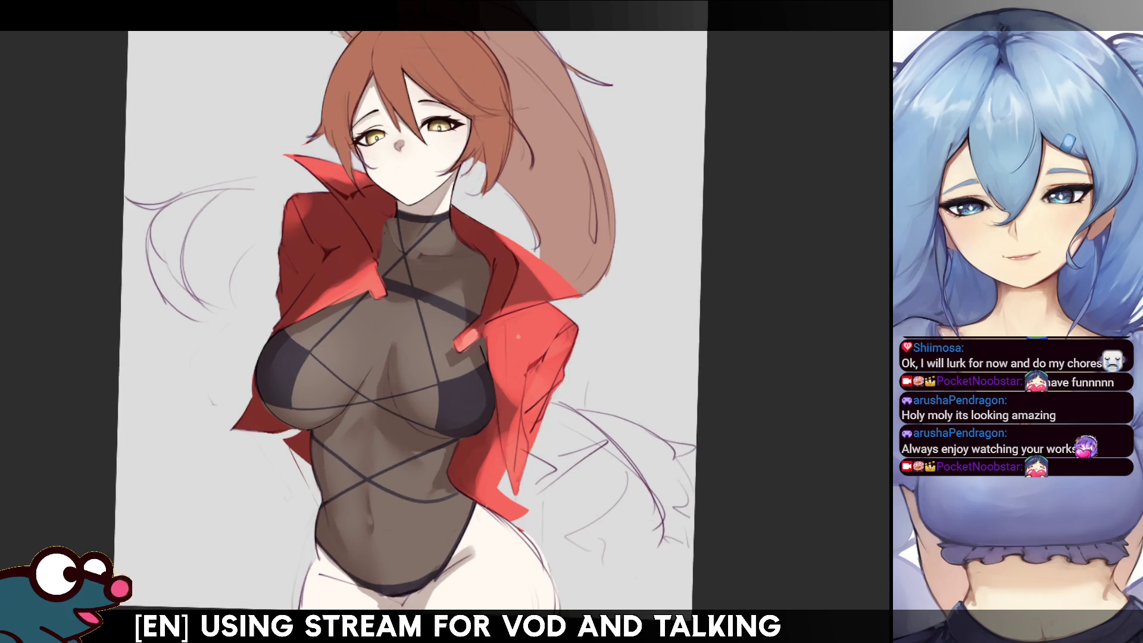
pyautogui.press('h')
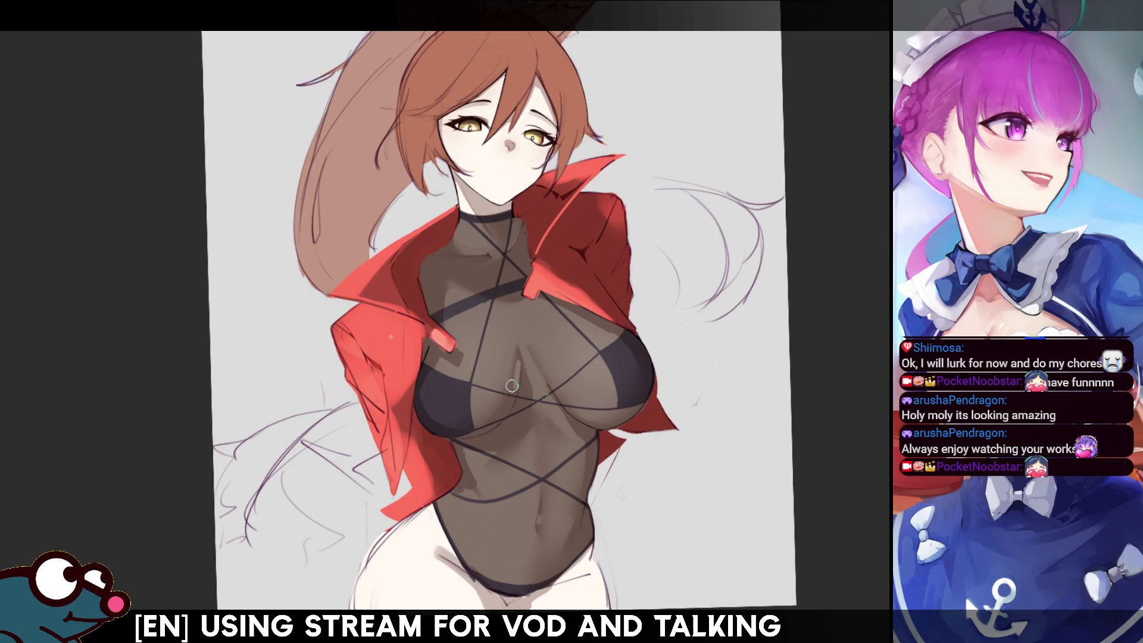
# - Lasso-select the small triangle between the breasts and repaint the sheer bodysuit inside it
pyautogui.press('m')
pyautogui.moveTo(516, 346)
pyautogui.mouseDown()
pyautogui.moveTo(504, 393)
pyautogui.moveTo(532, 398)
pyautogui.moveTo(529, 407)
pyautogui.mouseUp()
pyautogui.hotkey('ctrl', 'd')
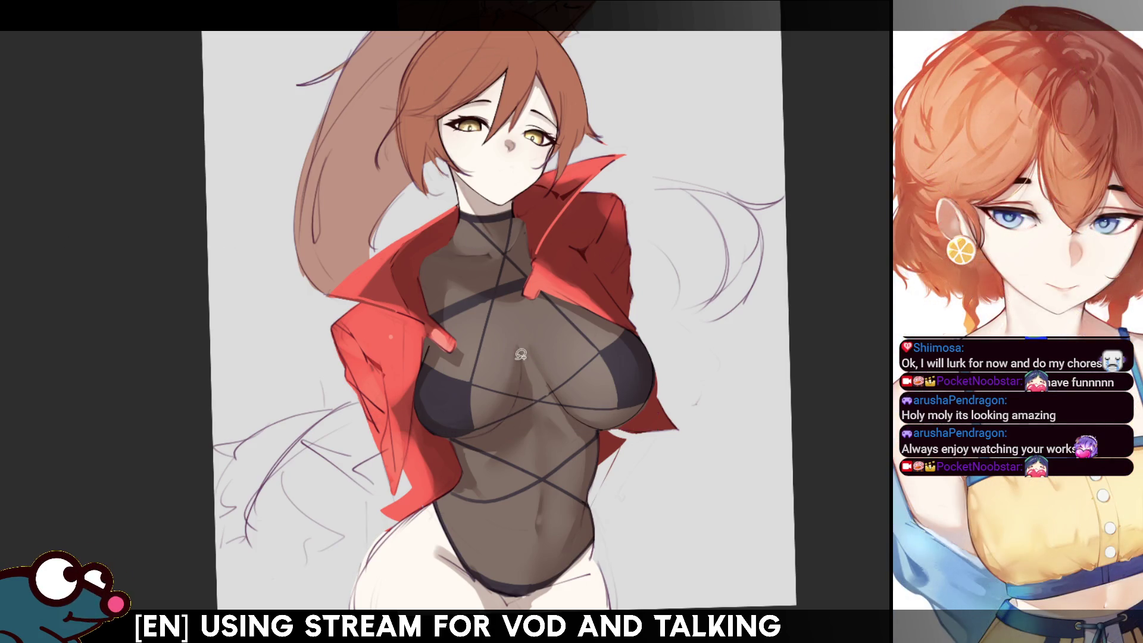
pyautogui.moveTo(519, 346)
pyautogui.mouseDown()
pyautogui.moveTo(524, 385)
pyautogui.moveTo(506, 396)
pyautogui.moveTo(516, 393)
pyautogui.mouseUp()
pyautogui.press('b')
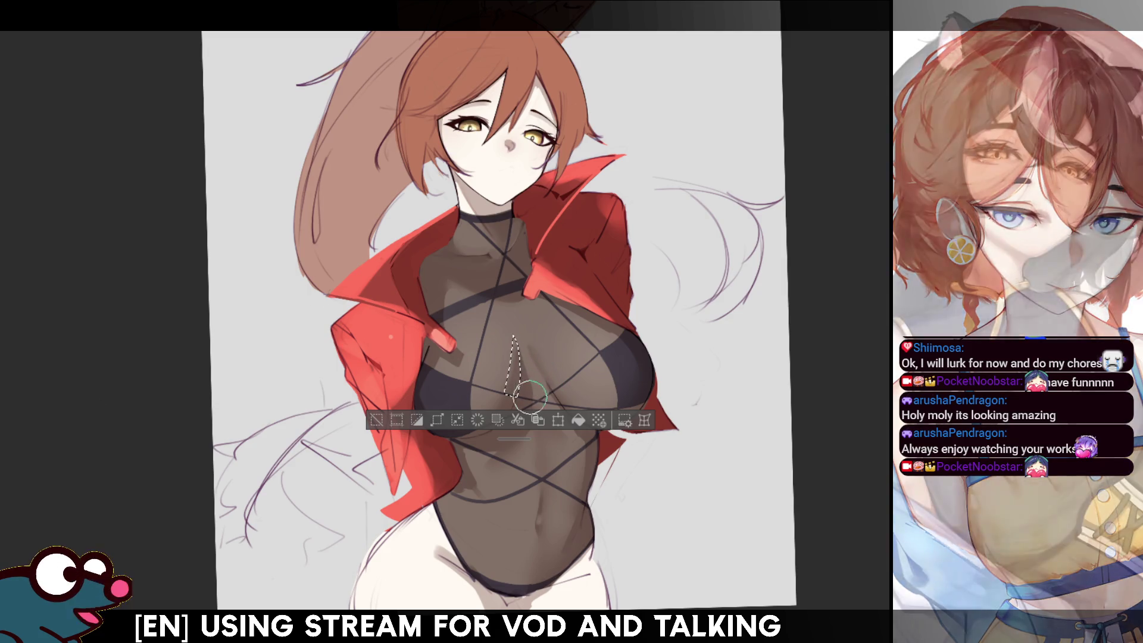
pyautogui.hotkey('ctrl', 'd')
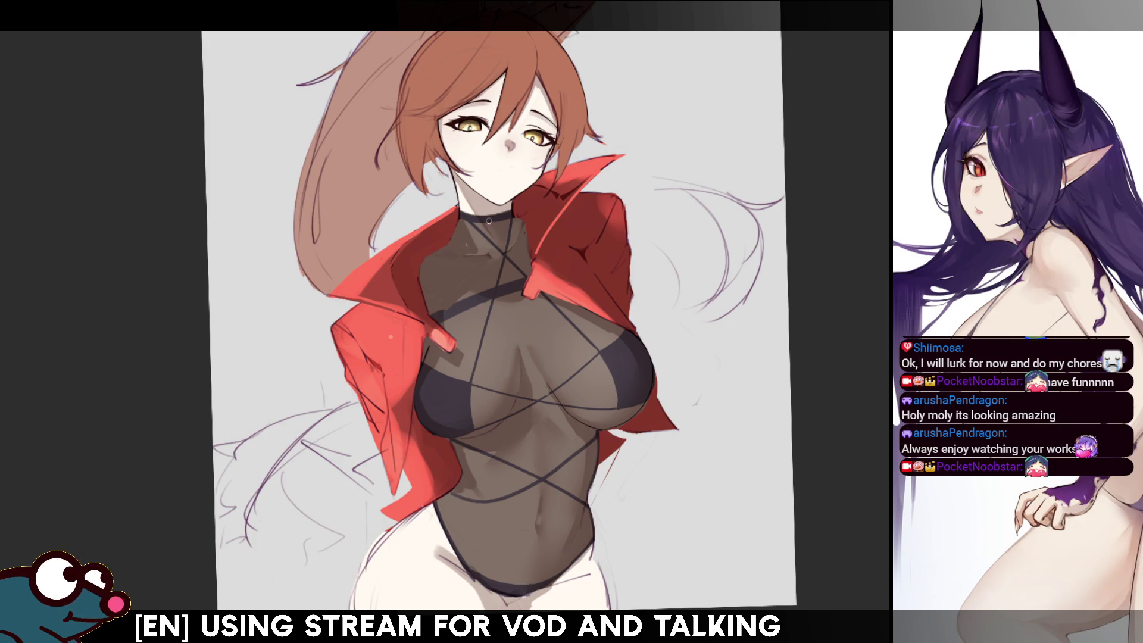
pyautogui.scroll(1, 500, 321)
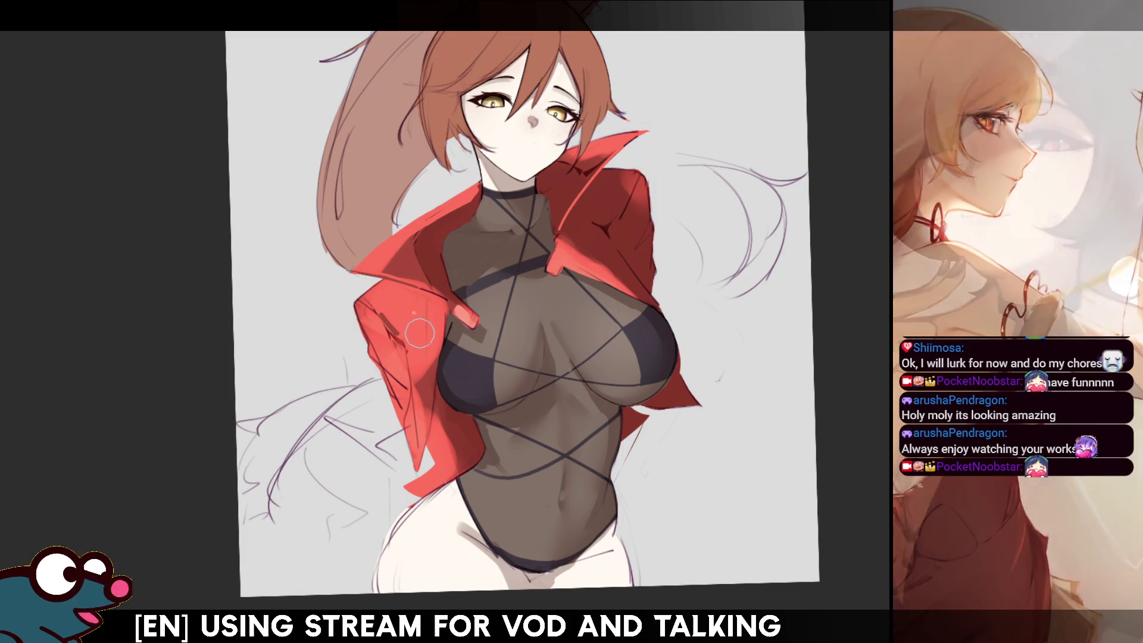
# - Shade the left jacket fold in darker red, discarding a trial white highlight
pyautogui.moveTo(419, 324)
pyautogui.mouseDown()
pyautogui.moveTo(423, 351)
pyautogui.moveTo(412, 315)
pyautogui.moveTo(417, 346)
pyautogui.mouseUp()
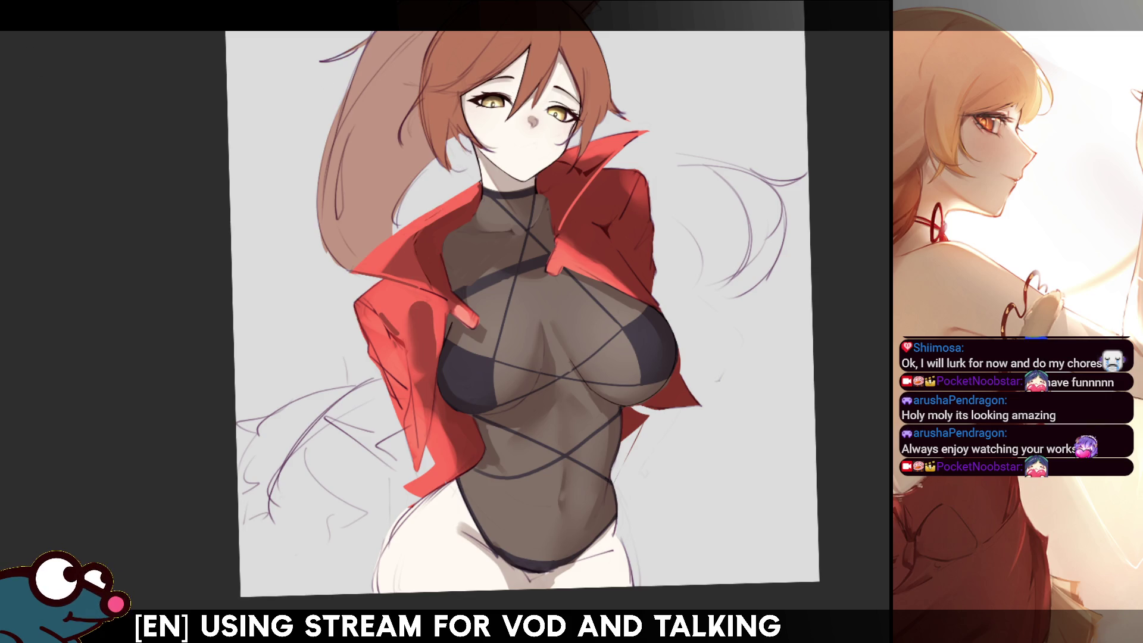
pyautogui.moveTo(420, 326)
pyautogui.mouseDown()
pyautogui.moveTo(427, 381)
pyautogui.moveTo(423, 327)
pyautogui.moveTo(424, 369)
pyautogui.mouseUp()
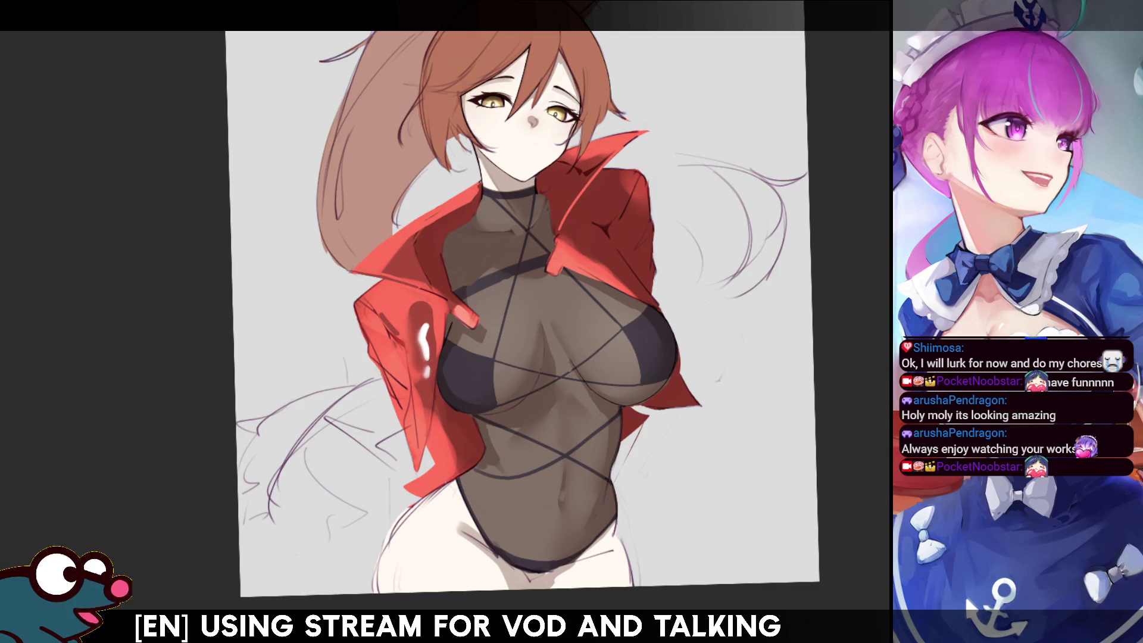
pyautogui.hotkey('ctrl', 'z')
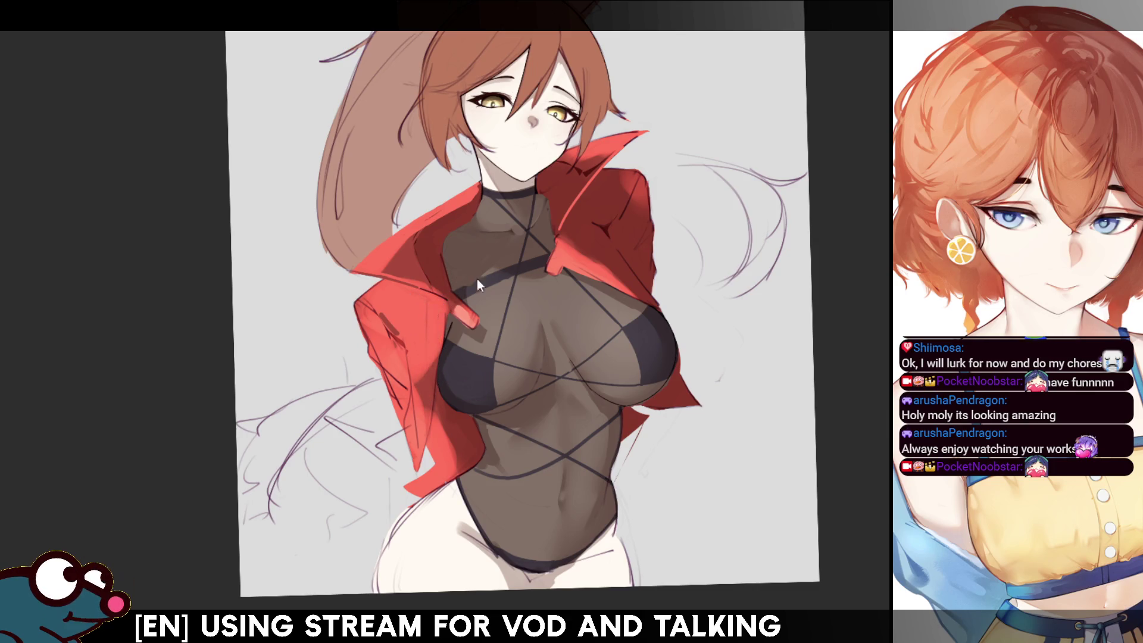
pyautogui.moveTo(432, 289); pyautogui.dragTo(411, 366)
# - Add more dark red fold shading, checking mirrored, then finer strokes with a smaller brush
pyautogui.press('h')
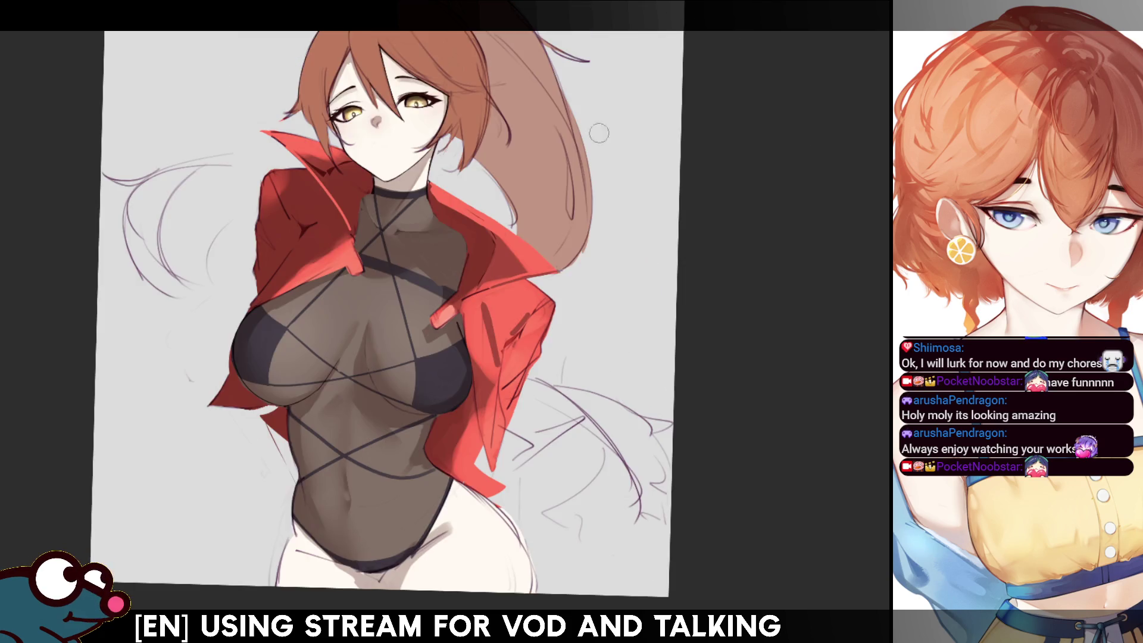
pyautogui.moveTo(483, 311); pyautogui.dragTo(493, 371)
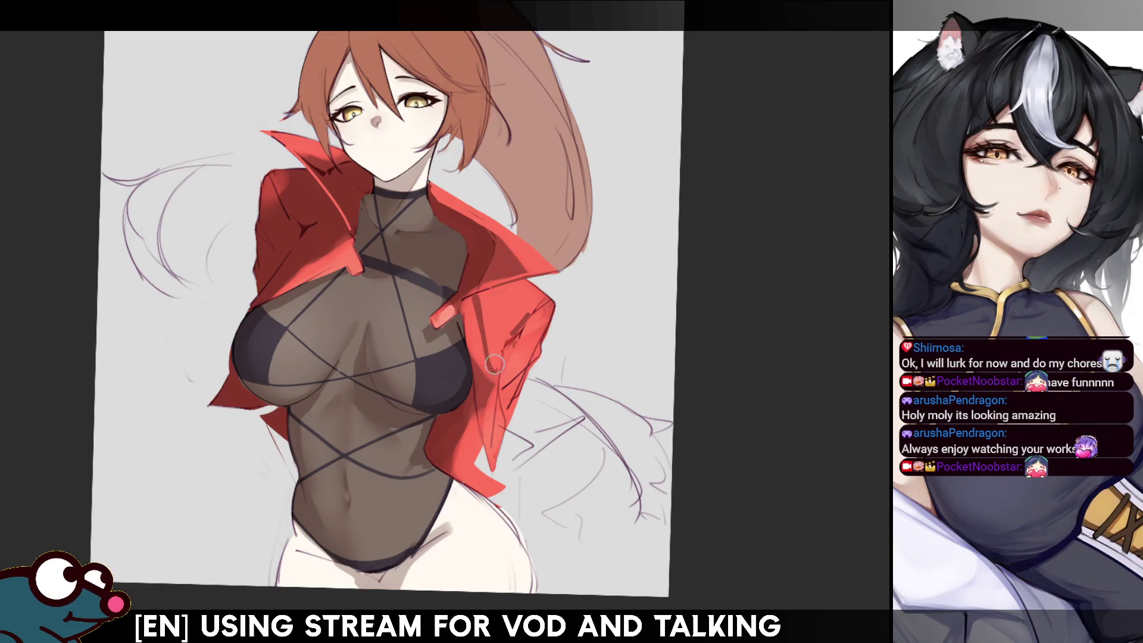
pyautogui.press('h')
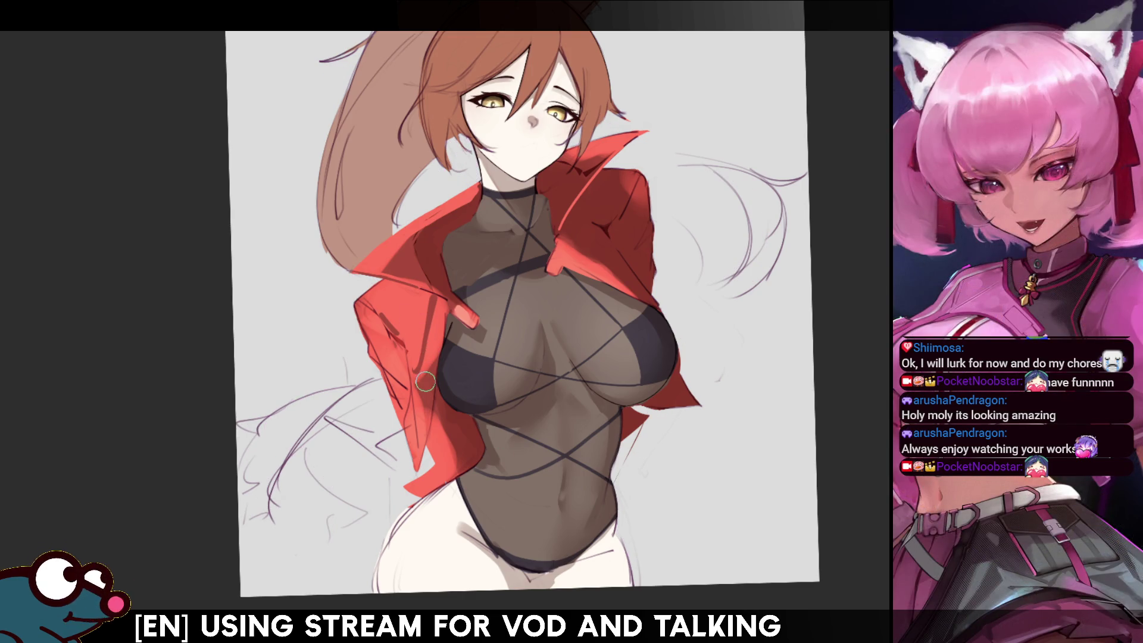
pyautogui.press('[')
pyautogui.moveTo(422, 309); pyautogui.dragTo(409, 340)
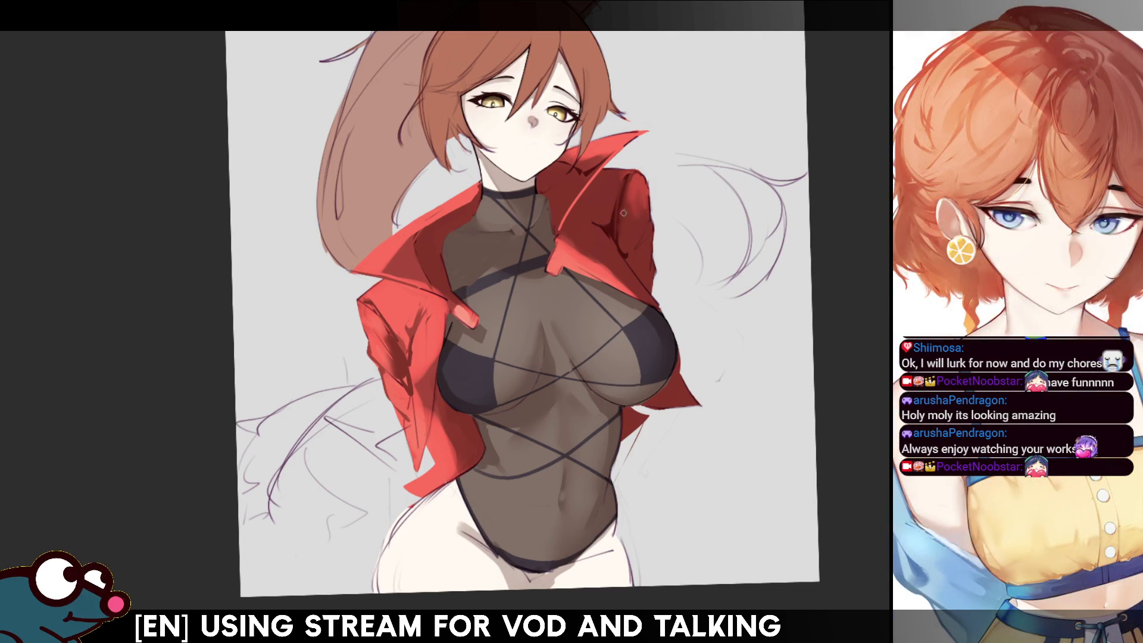
pyautogui.press('m')
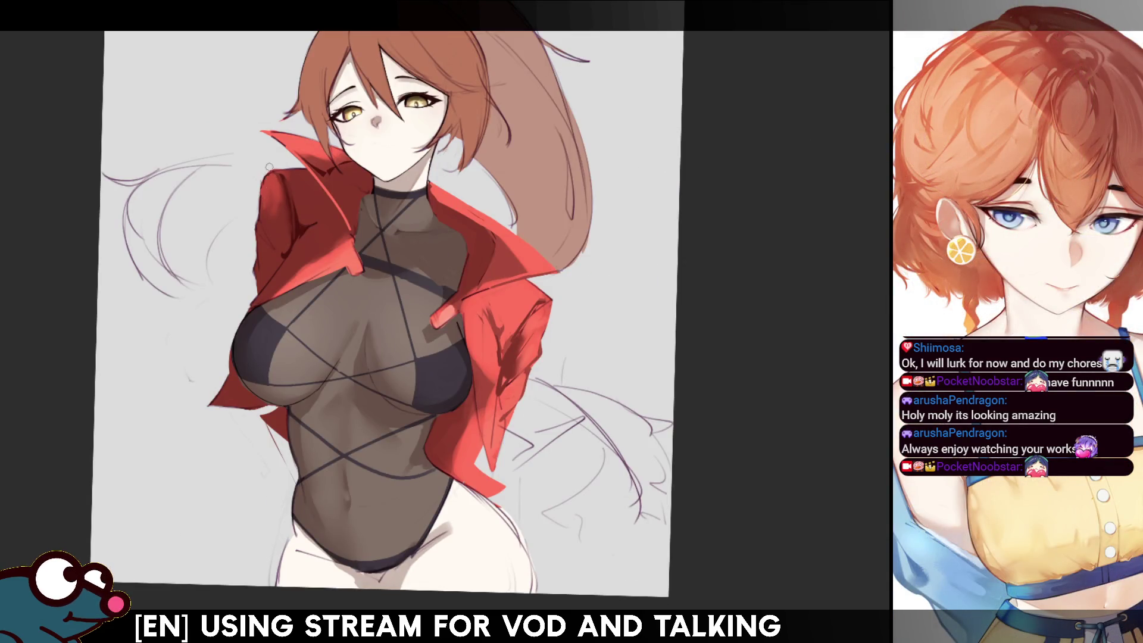
pyautogui.press('m')
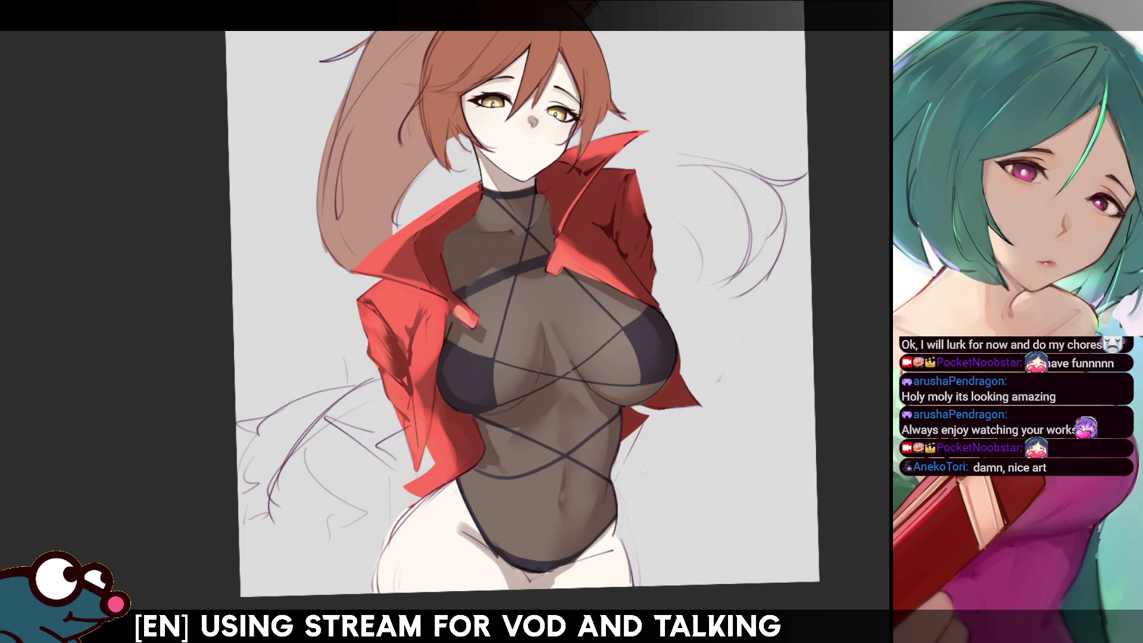
pyautogui.moveTo(853, 209); pyautogui.dragTo(847, 173)
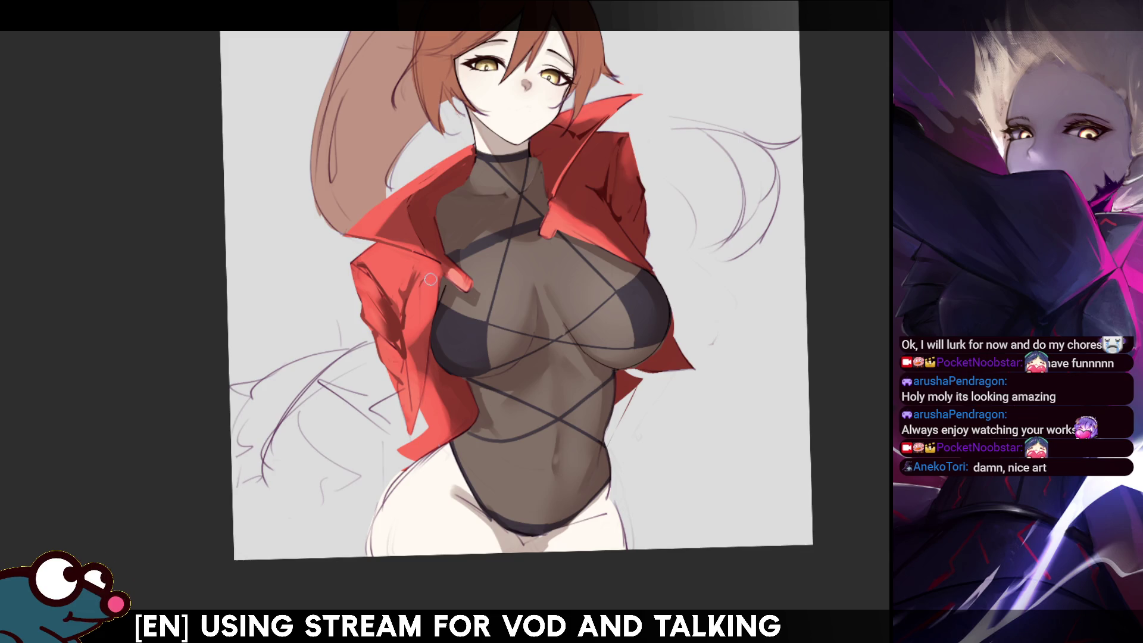
# - Paint two dark red shading strokes, a short one and a long one, down the jacket sleeve
pyautogui.moveTo(432, 304)
pyautogui.mouseDown()
pyautogui.moveTo(420, 316)
pyautogui.moveTo(425, 280)
pyautogui.moveTo(423, 316)
pyautogui.mouseUp()
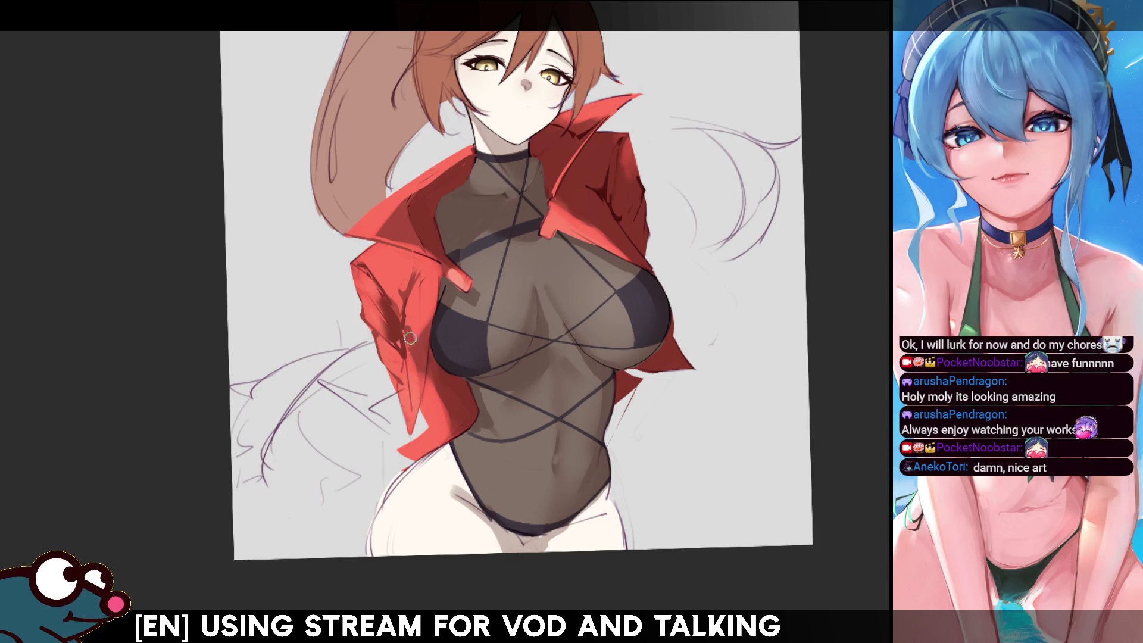
pyautogui.moveTo(405, 317); pyautogui.dragTo(410, 439)
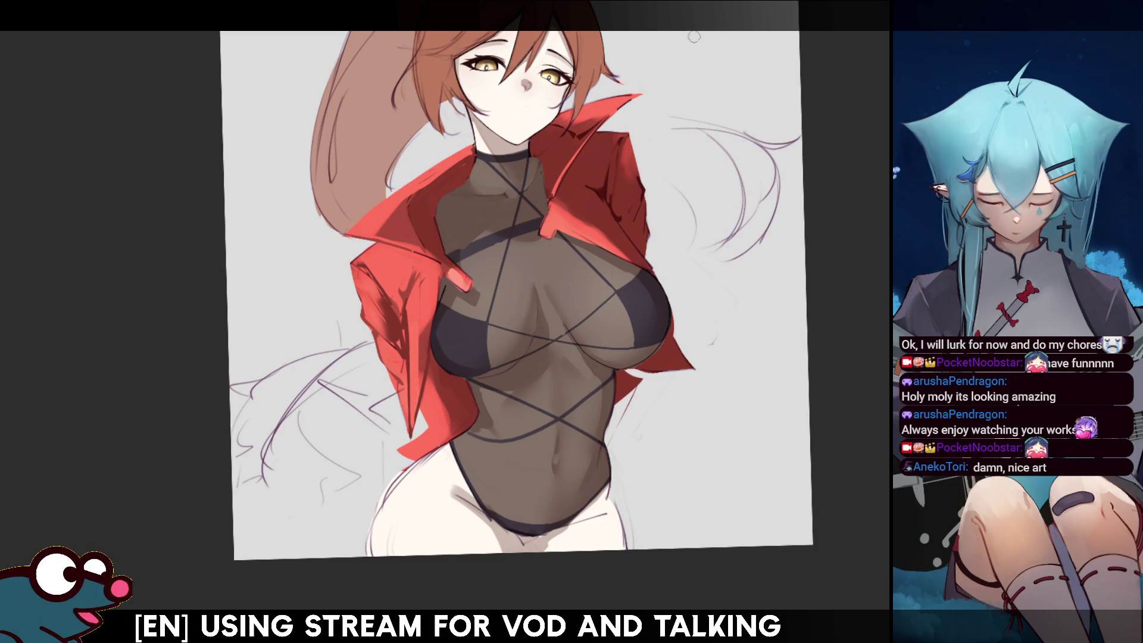
# - Shade and slightly narrow the jacket sleeve's outer edge beside the ponytail, checking mirrored views
pyautogui.press('m')
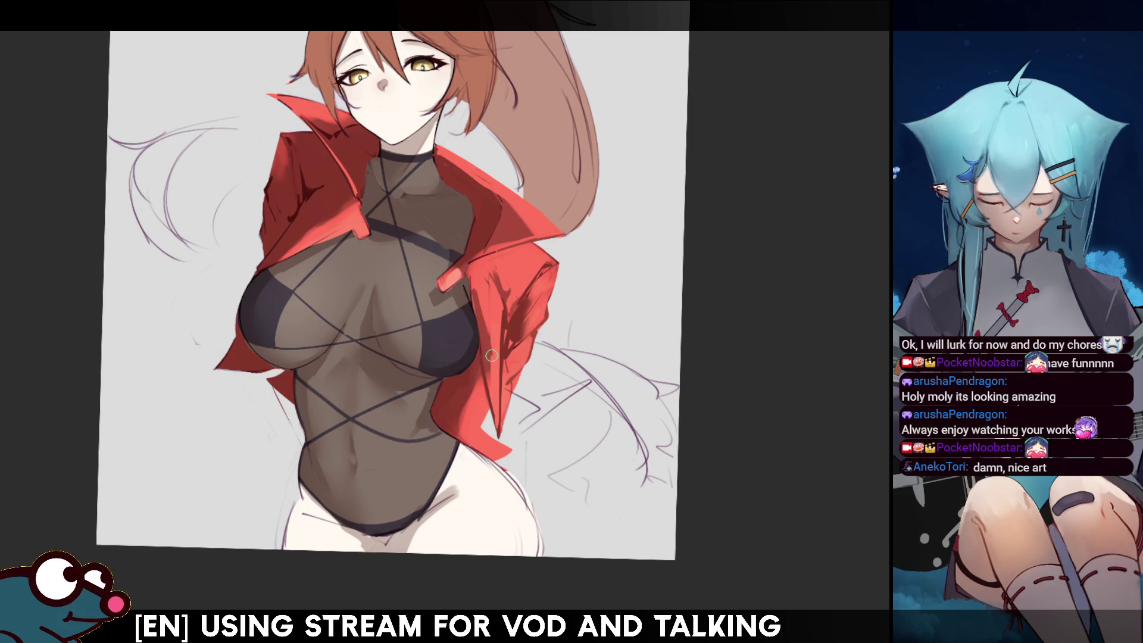
pyautogui.press('m')
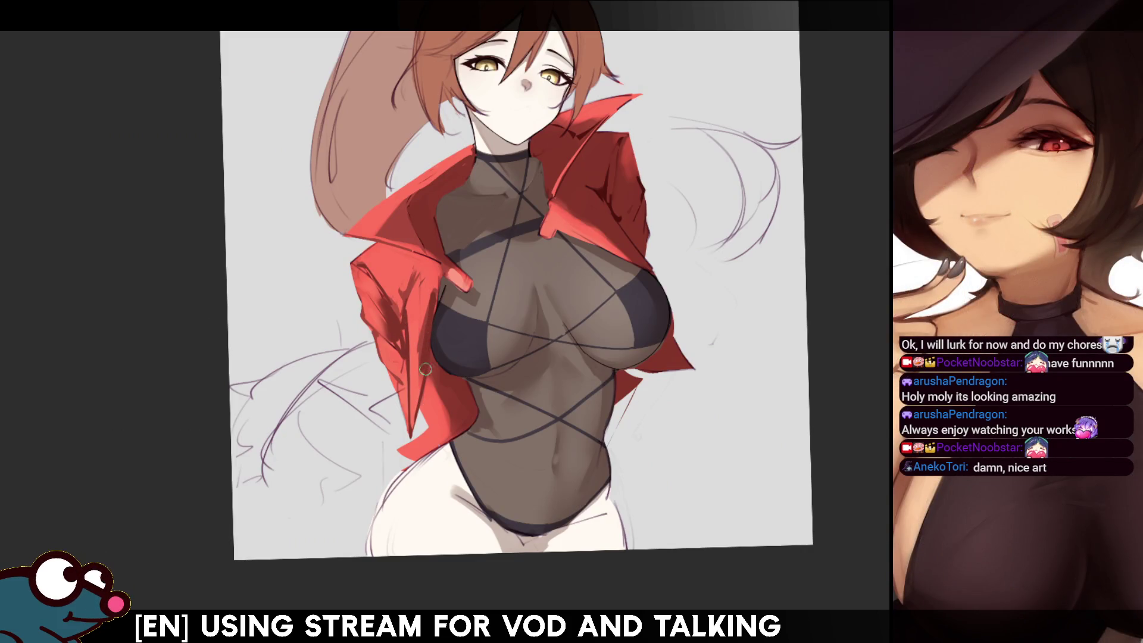
pyautogui.press('m')
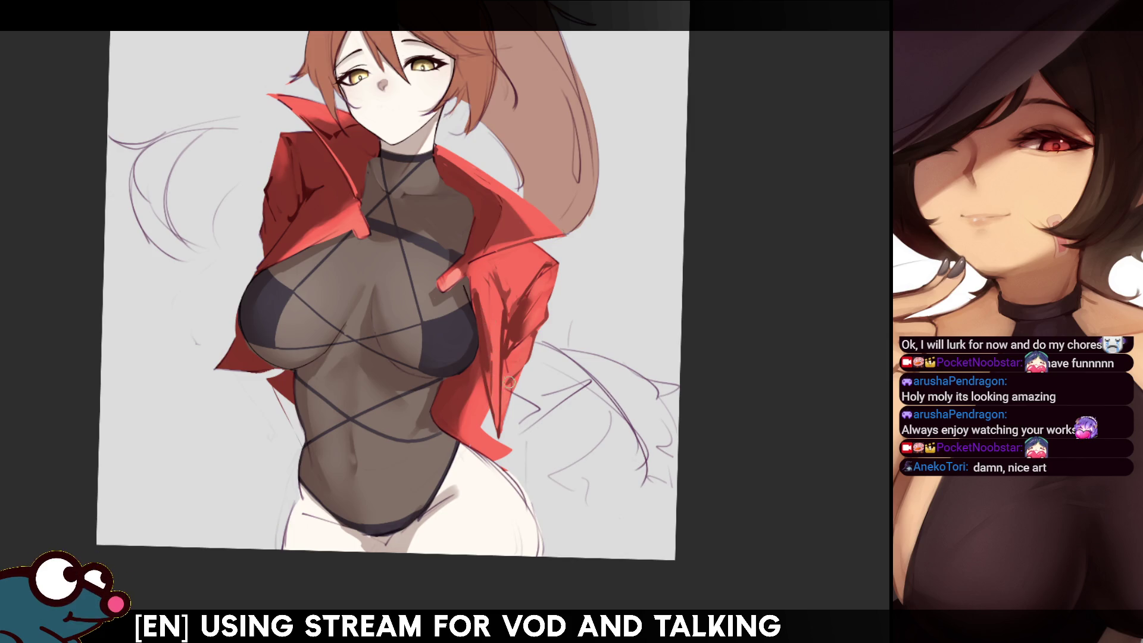
pyautogui.press('m')
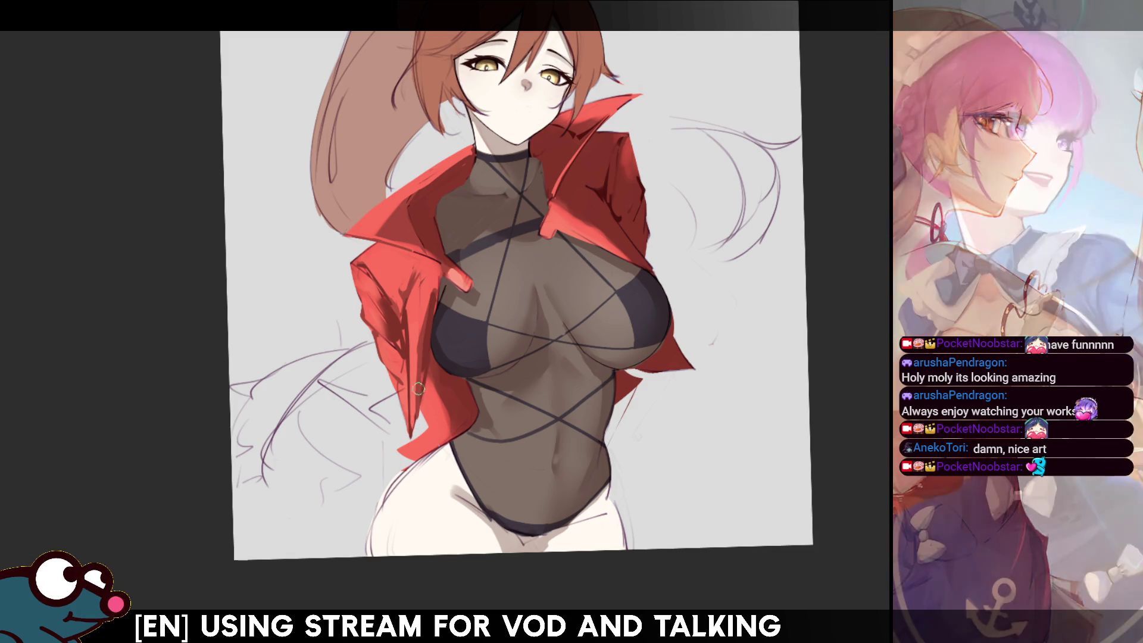
pyautogui.press('h')
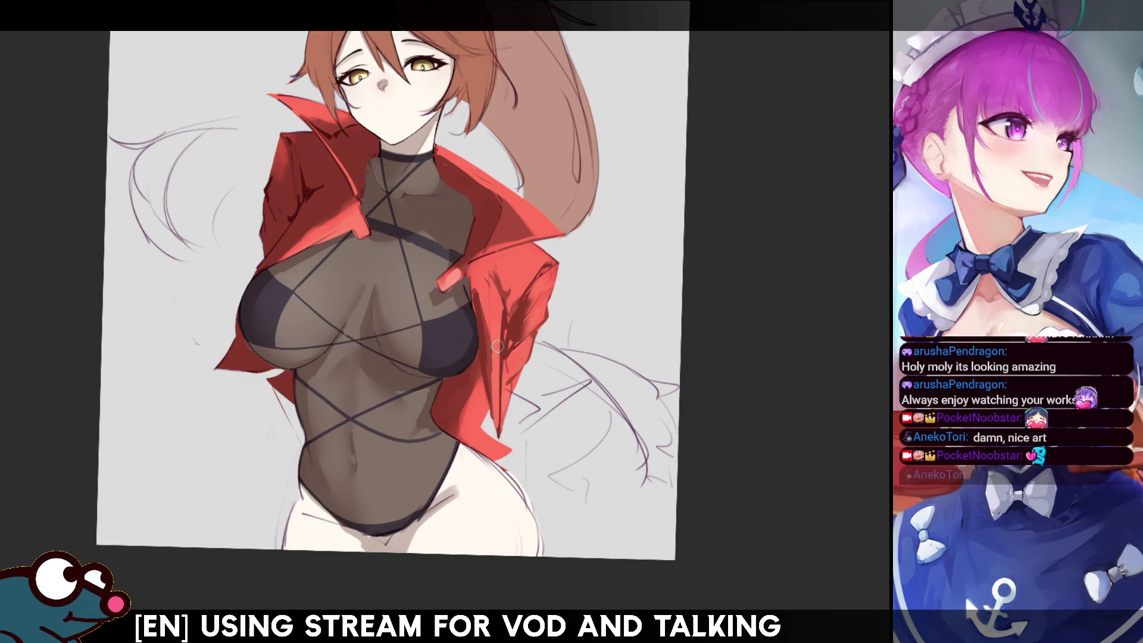
pyautogui.moveTo(502, 309); pyautogui.dragTo(497, 396)
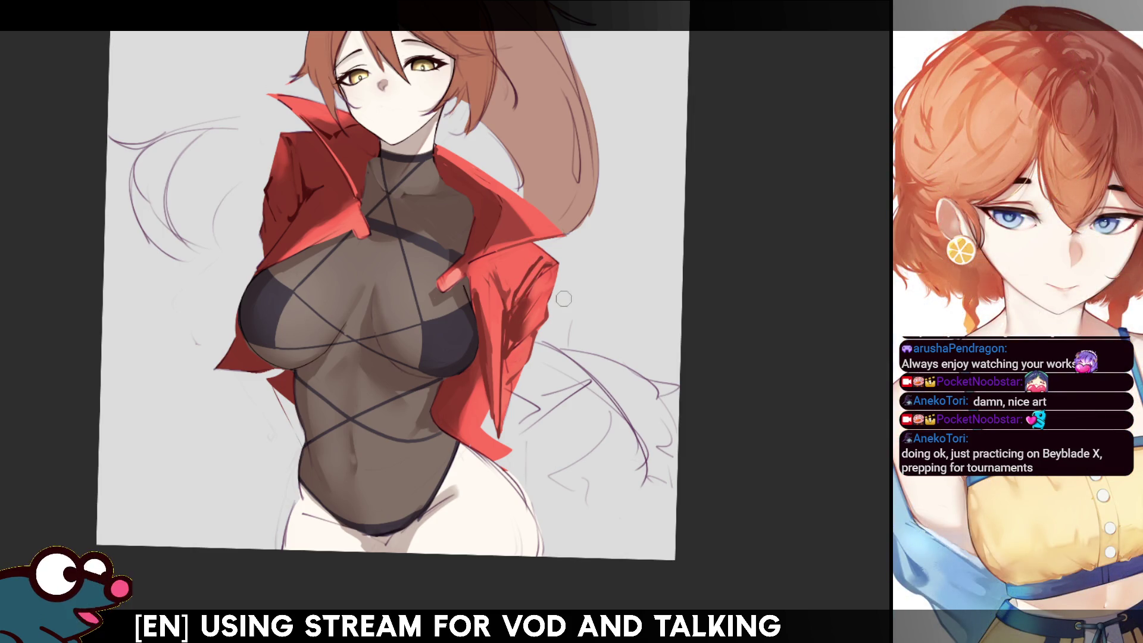
pyautogui.press('e')
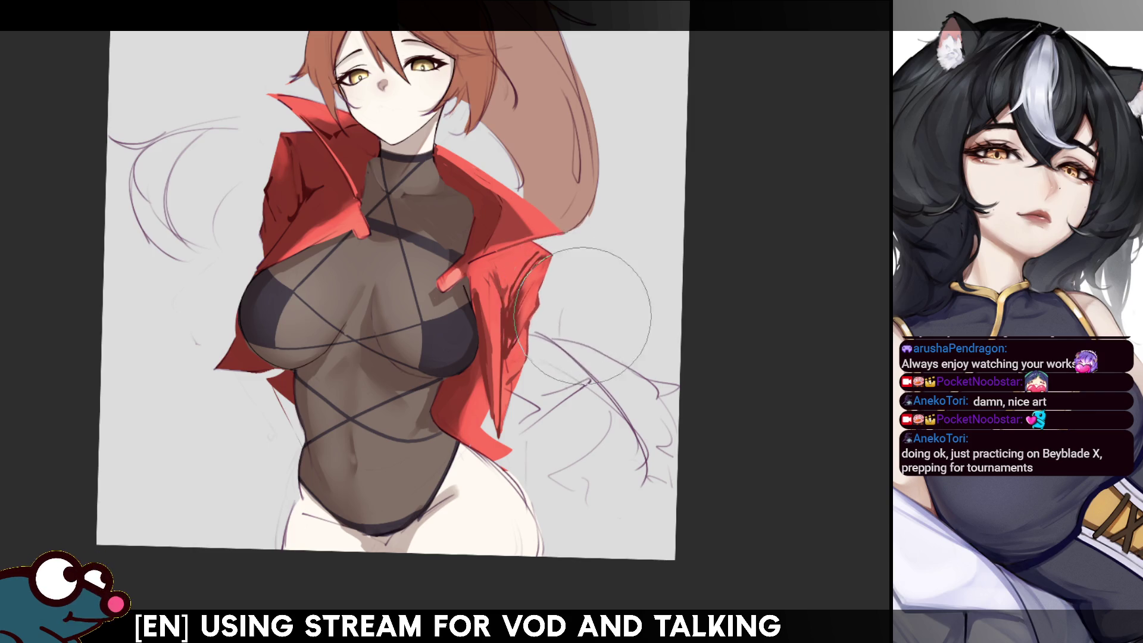
pyautogui.press('h')
pyautogui.press('h')
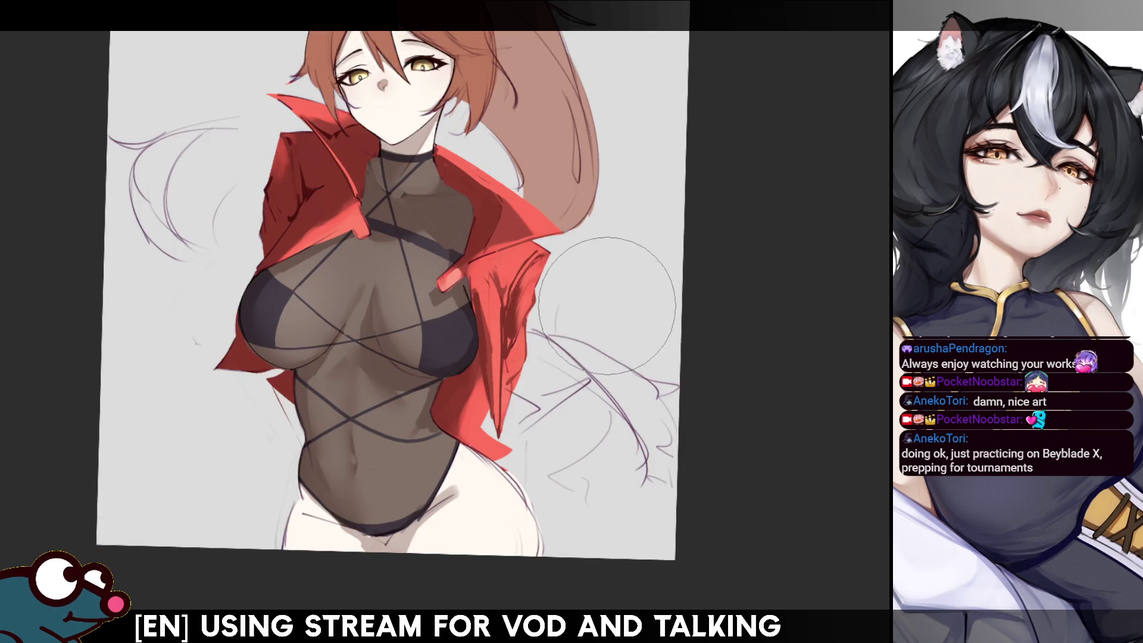